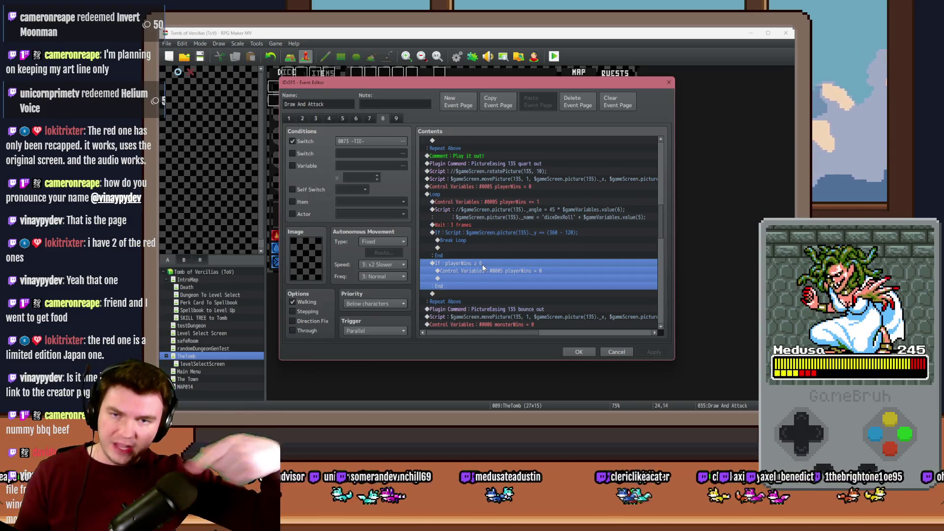
Copy the playerWins = 0 line and paste it above the monsterWins = 0 reset
{"action": "left_click", "coordinate": [490, 271]}
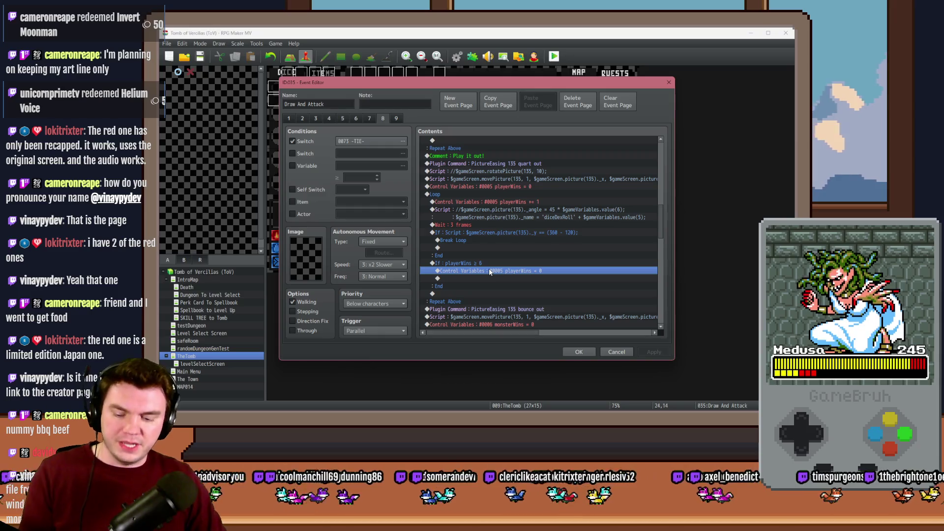
{"action": "scroll", "coordinate": [489, 271], "scroll_direction": "down", "scroll_amount": 2}
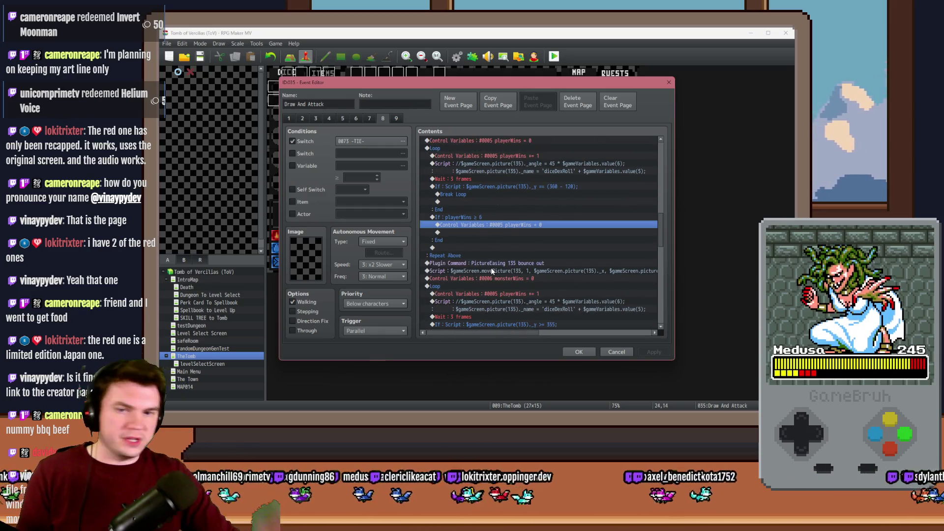
{"action": "scroll", "coordinate": [485, 264], "scroll_direction": "down", "scroll_amount": 3}
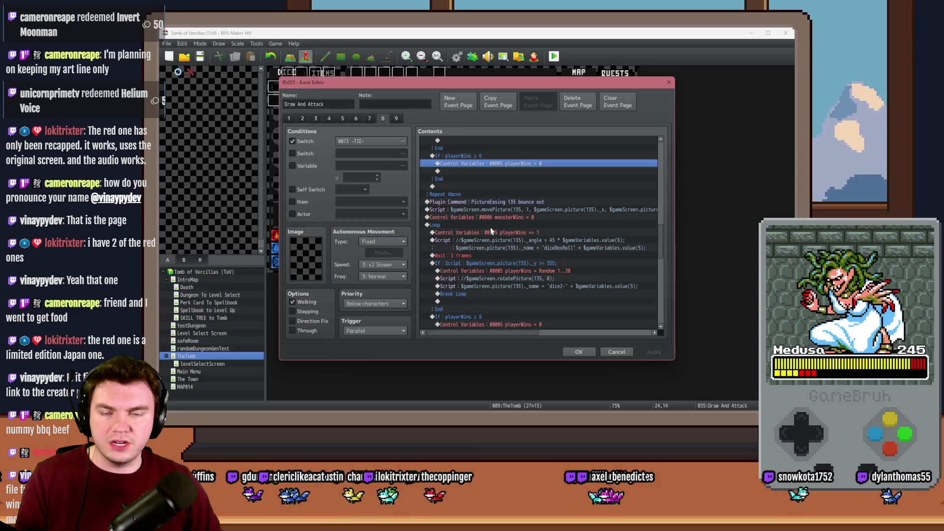
{"action": "left_click", "coordinate": [497, 220]}
{"action": "key", "text": "ctrl+v"}
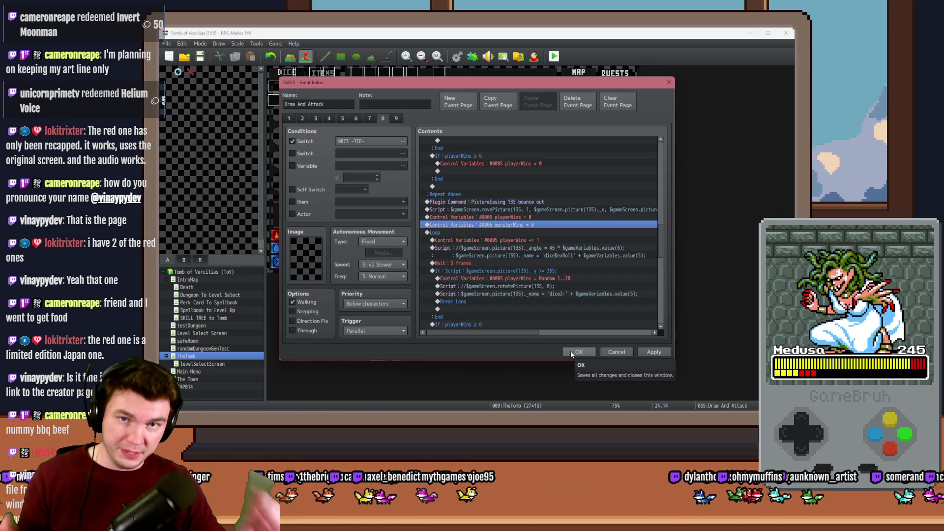
Select the newly pasted playerWins = 0 line and review the surrounding win-counter commands
{"action": "left_click", "coordinate": [506, 217]}
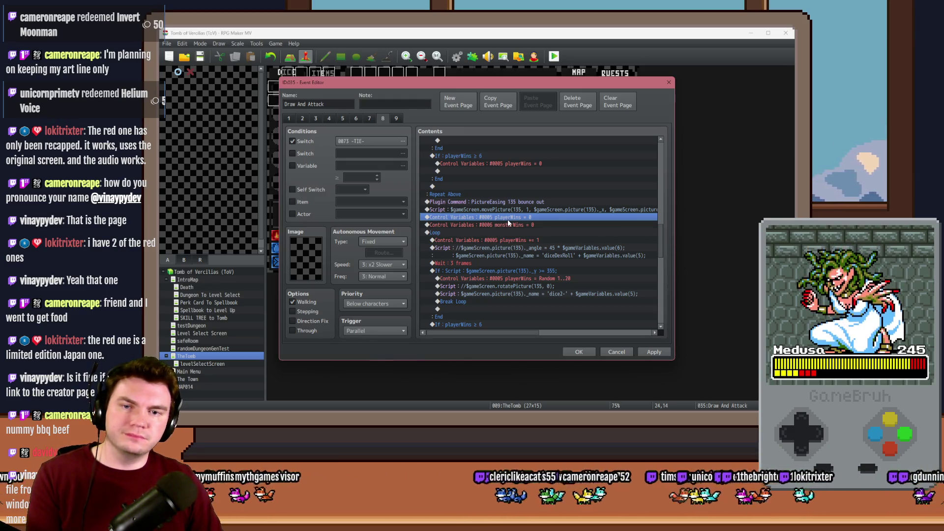
{"action": "scroll", "coordinate": [506, 220], "scroll_direction": "up", "scroll_amount": 2}
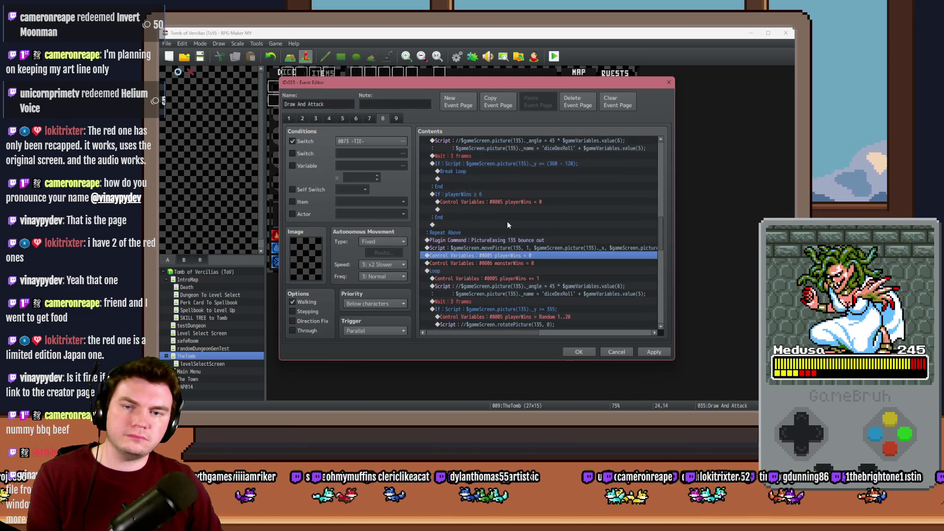
{"action": "scroll", "coordinate": [507, 220], "scroll_direction": "up", "scroll_amount": 2}
{"action": "scroll", "coordinate": [507, 220], "scroll_direction": "down", "scroll_amount": 2}
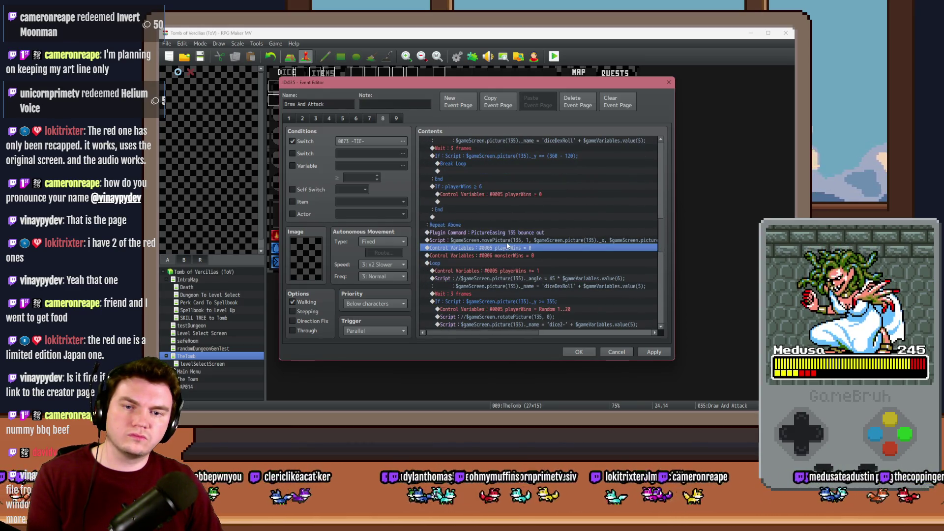
{"action": "left_click", "coordinate": [508, 240]}
{"action": "left_click", "coordinate": [509, 247]}
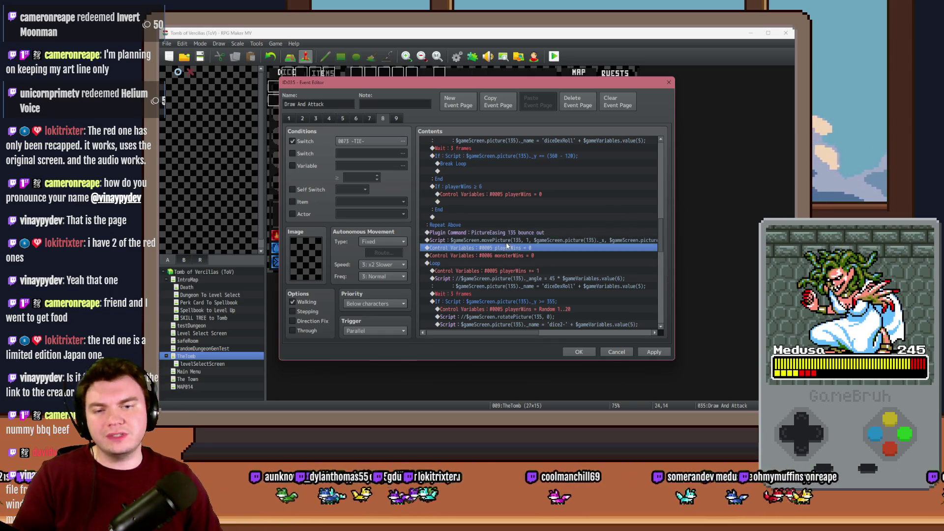
Delete the extra playerWins = 0 row from the Draw And Attack event
{"action": "left_click", "coordinate": [502, 241]}
{"action": "key", "text": "Insert"}
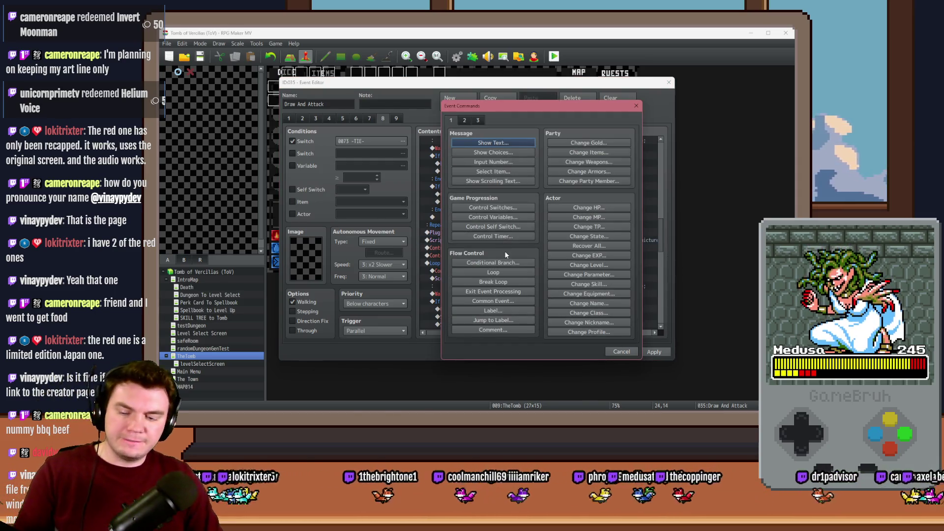
{"action": "key", "text": "Escape"}
{"action": "left_click", "coordinate": [516, 233]}
{"action": "left_click", "coordinate": [518, 249]}
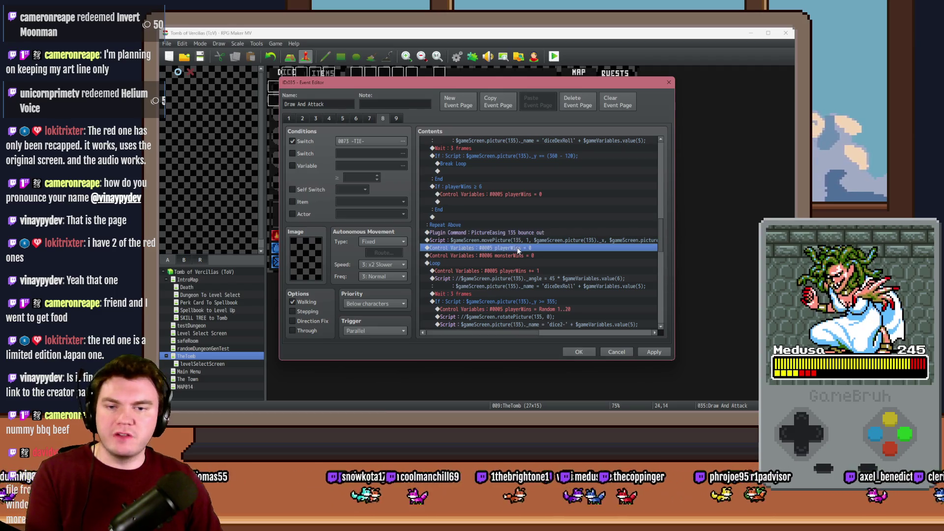
{"action": "key", "text": "Delete"}
Move the playerWins += 1, Script and Wait 3 frames rows after the If checks
{"action": "scroll", "coordinate": [527, 257], "scroll_direction": "down", "scroll_amount": 3}
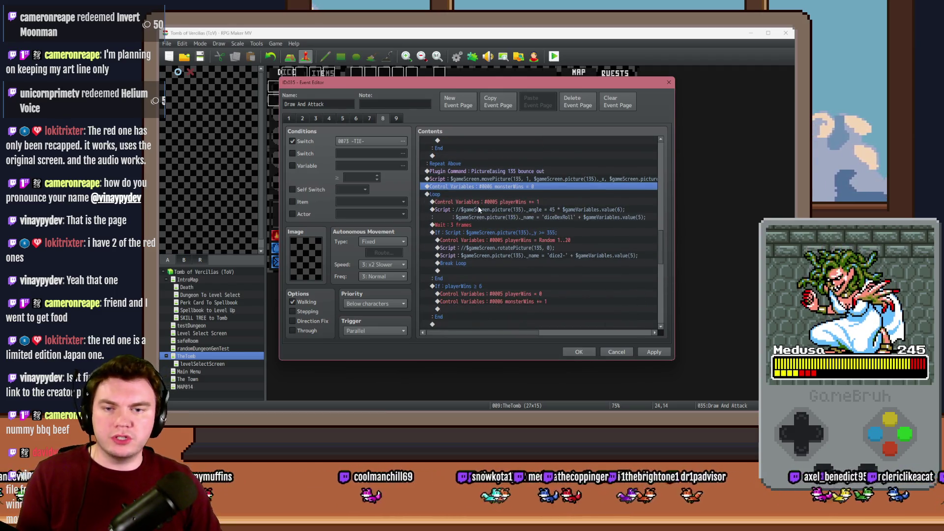
{"action": "left_click", "coordinate": [478, 206]}
{"action": "left_click", "coordinate": [472, 224], "text": "shift"}
{"action": "left_click", "coordinate": [472, 232]}
{"action": "scroll", "coordinate": [471, 231], "scroll_direction": "down", "scroll_amount": 2}
{"action": "left_click", "coordinate": [477, 233], "text": "shift"}
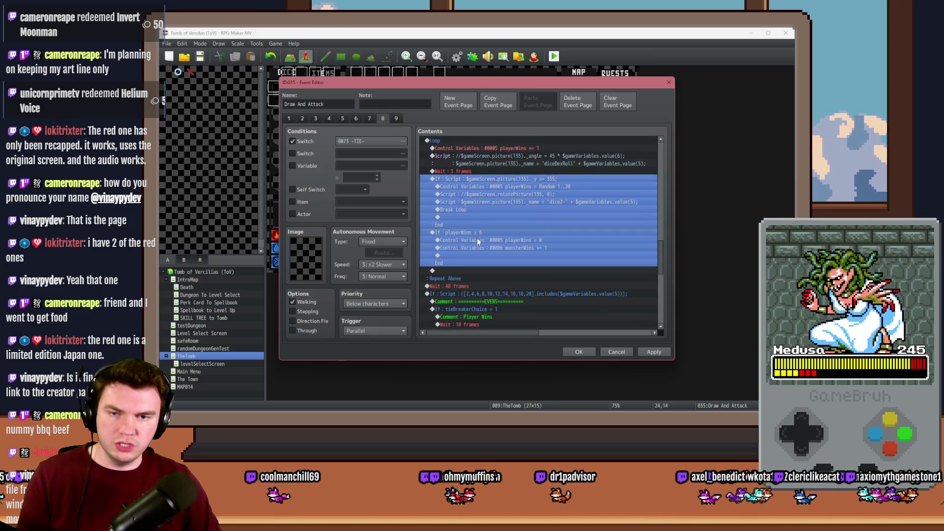
{"action": "scroll", "coordinate": [477, 237], "scroll_direction": "up", "scroll_amount": 2}
{"action": "key", "text": "ctrl+x"}
{"action": "left_click", "coordinate": [466, 197]}
{"action": "key", "text": "ctrl+v"}
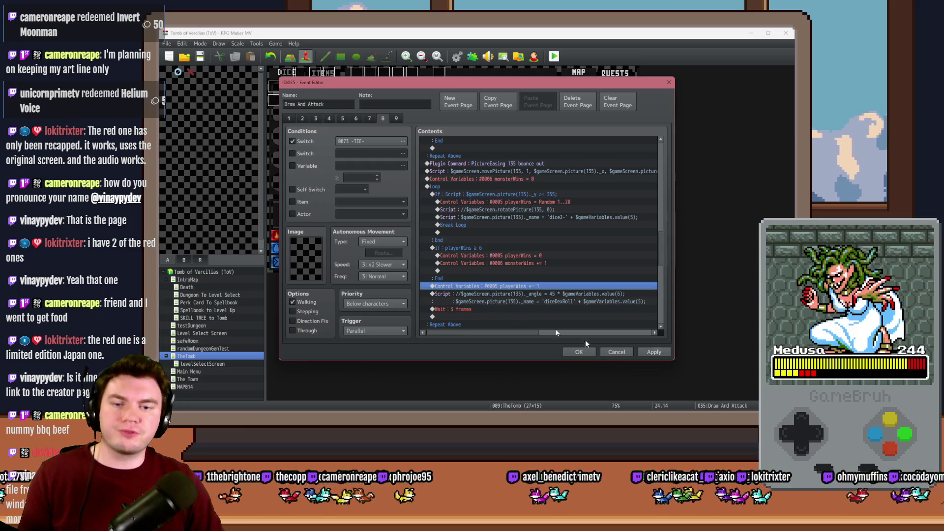
Save the event, start a playtest, take the Pyro Charge perk and enter an encounter
{"action": "left_click", "coordinate": [654, 352]}
{"action": "left_click", "coordinate": [578, 352]}
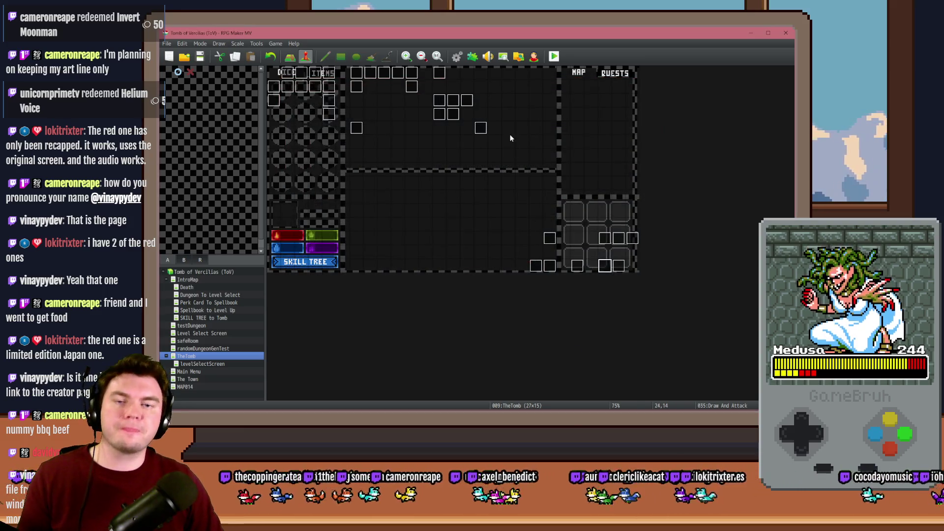
{"action": "left_click", "coordinate": [556, 58]}
{"action": "left_click", "coordinate": [449, 236]}
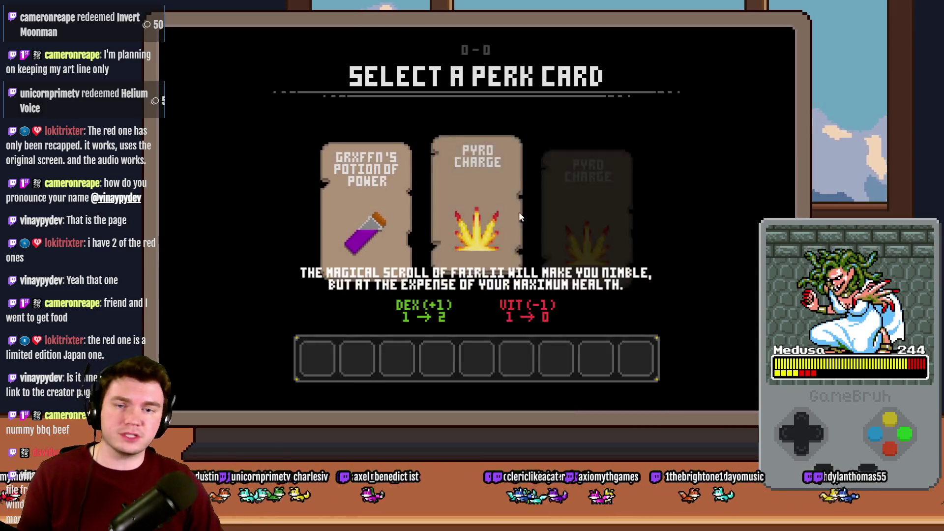
{"action": "left_click", "coordinate": [511, 192]}
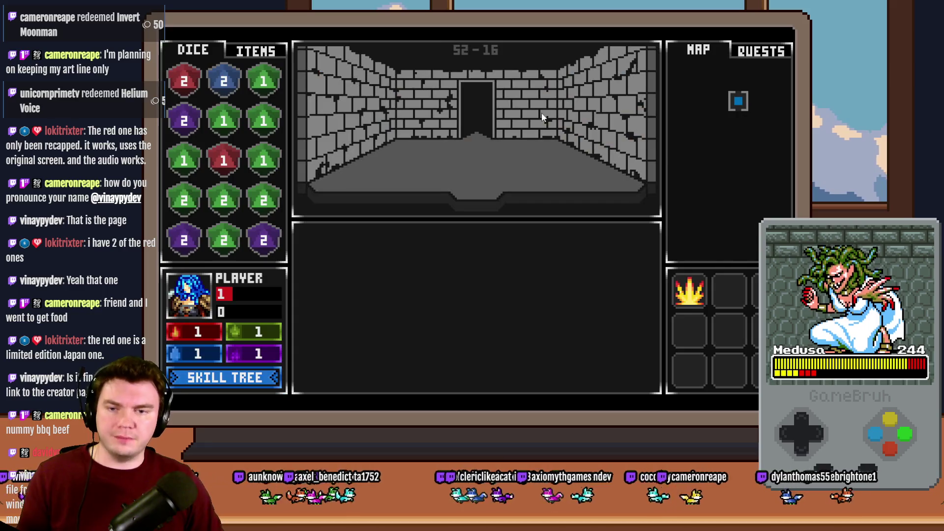
{"action": "left_click", "coordinate": [540, 110]}
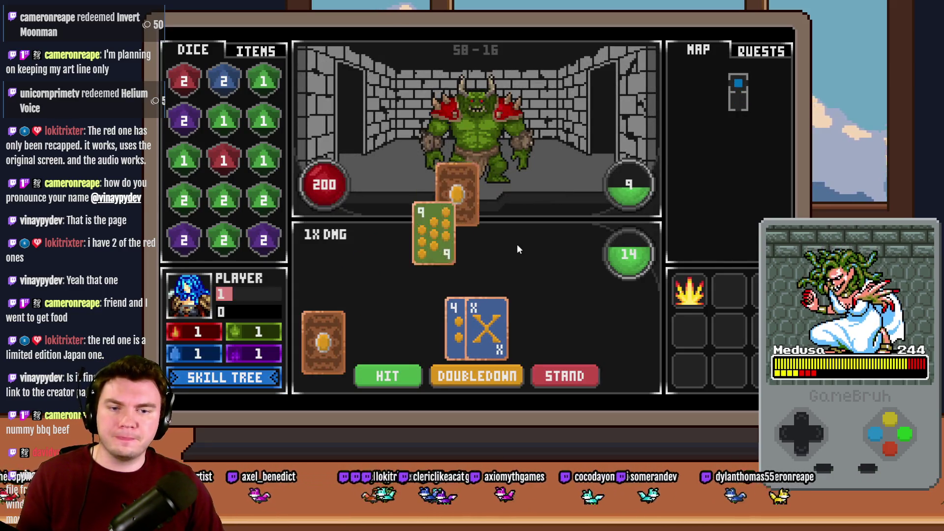
Play blackjack hands against the orc using Hit, Stand, Odds, then Double Down on 18
{"action": "left_click", "coordinate": [410, 375]}
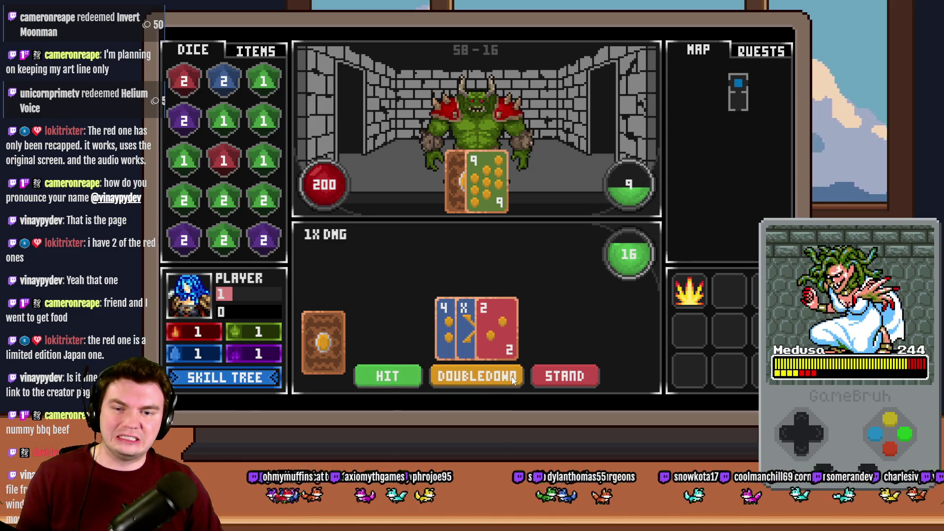
{"action": "left_click", "coordinate": [566, 376]}
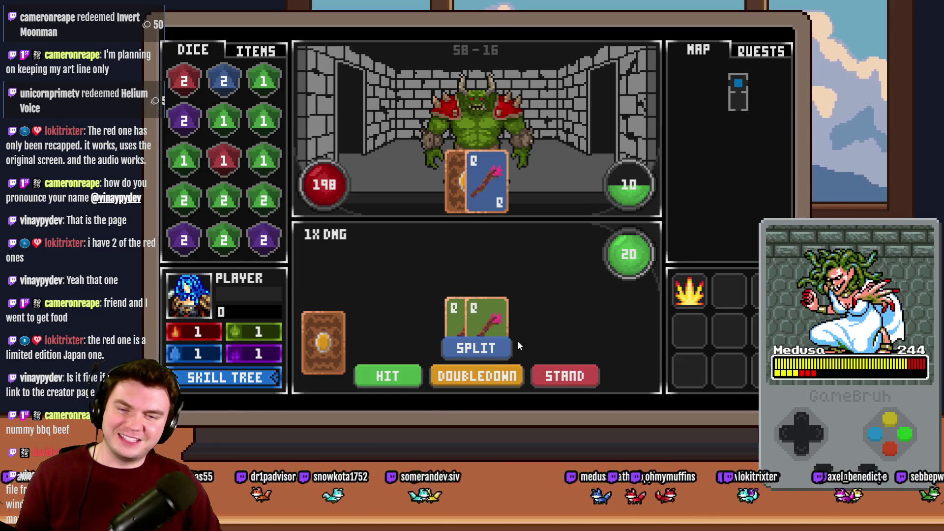
{"action": "left_click", "coordinate": [561, 373]}
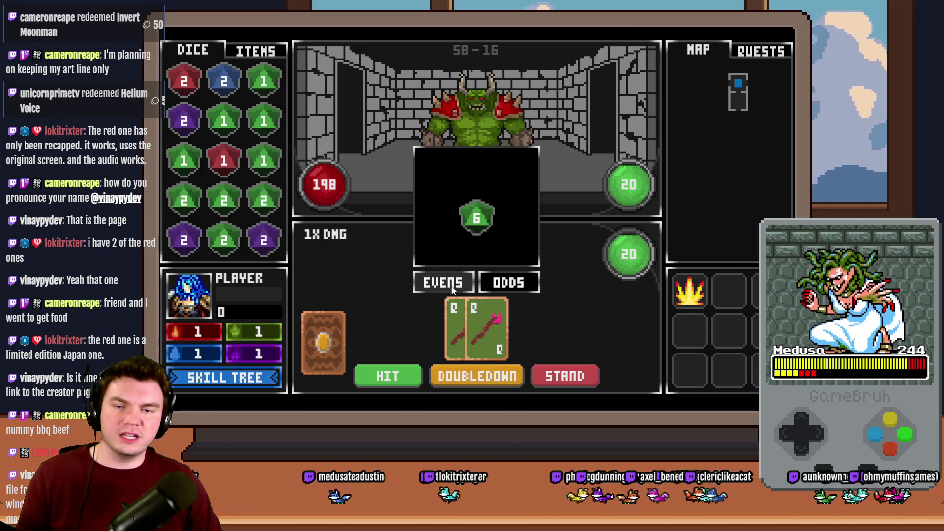
{"action": "left_click", "coordinate": [511, 284]}
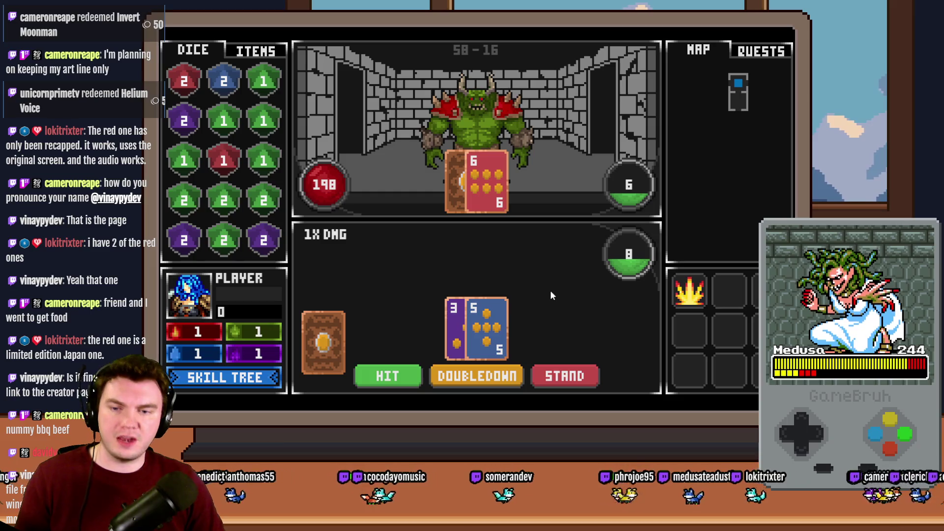
{"action": "left_click", "coordinate": [402, 383]}
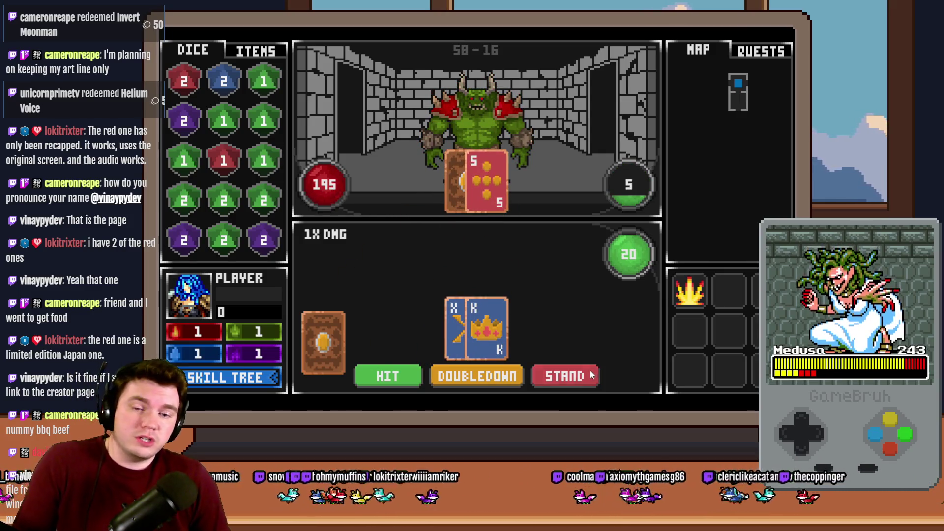
{"action": "left_click", "coordinate": [586, 373]}
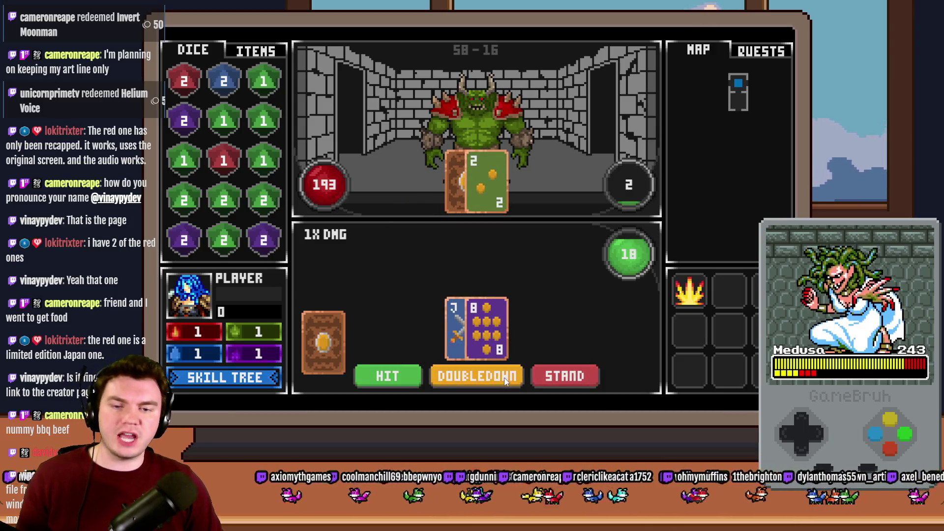
{"action": "left_click", "coordinate": [582, 378]}
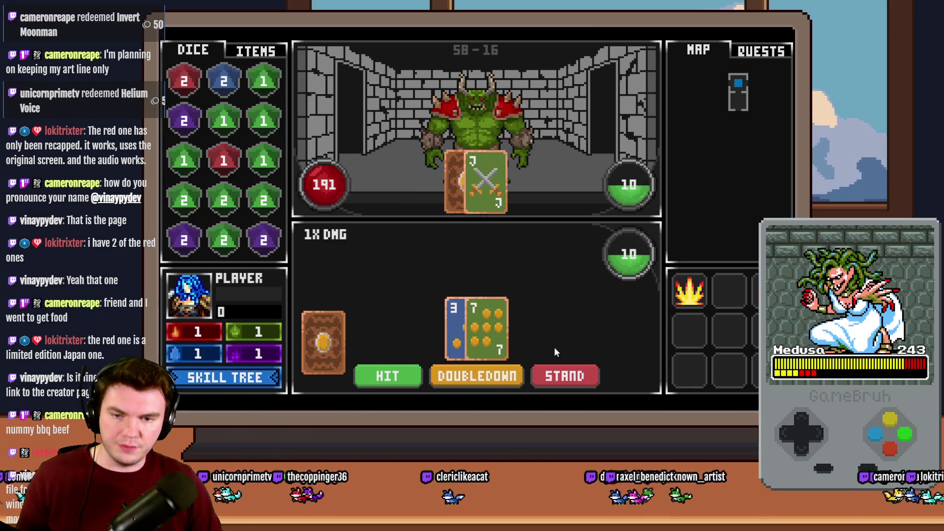
Finish the round, then close the playtest to return to TheTomb map
{"action": "left_click", "coordinate": [488, 384]}
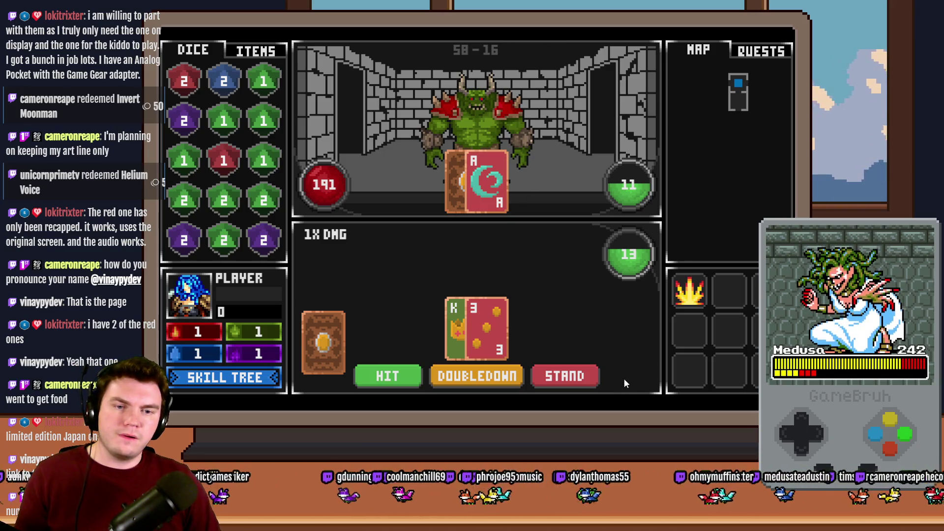
{"action": "left_click", "coordinate": [780, 41]}
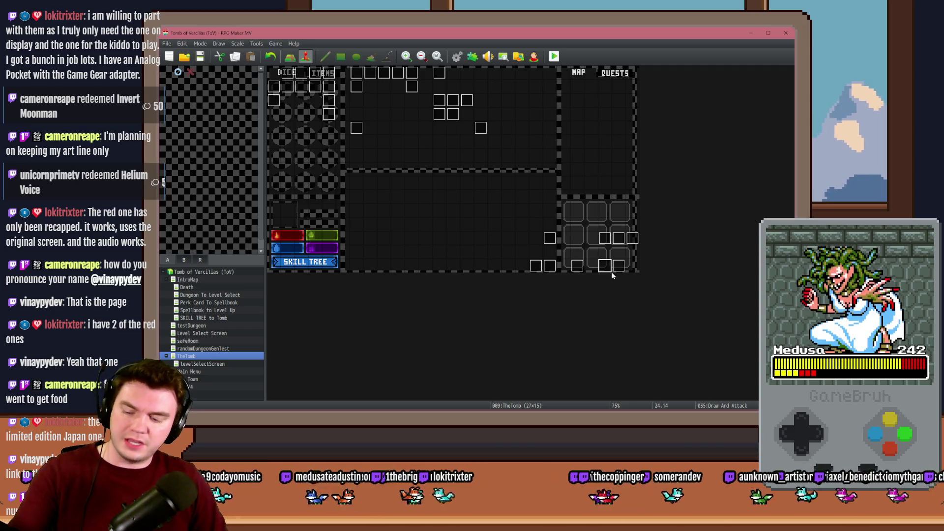
Open the Monster Draw event and inspect its Draw Cards loop commands
{"action": "double_click", "coordinate": [612, 271]}
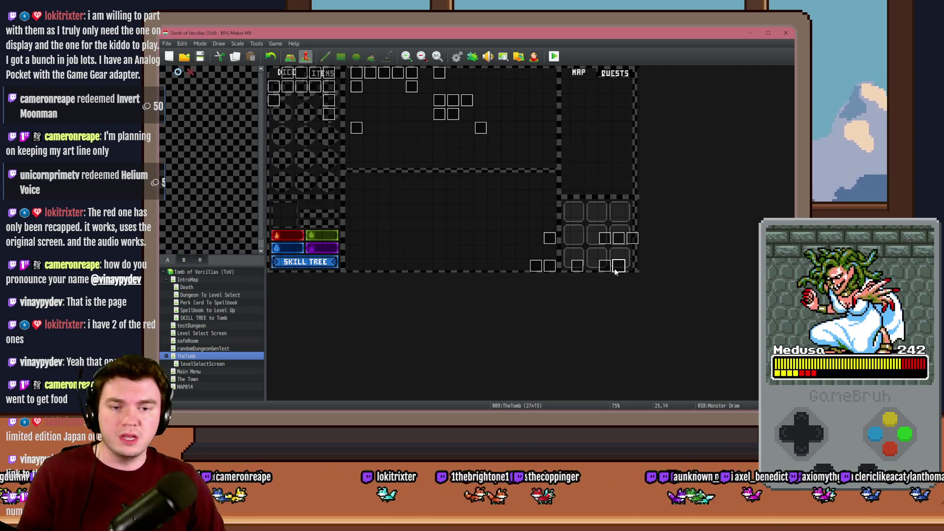
{"action": "left_click", "coordinate": [537, 207]}
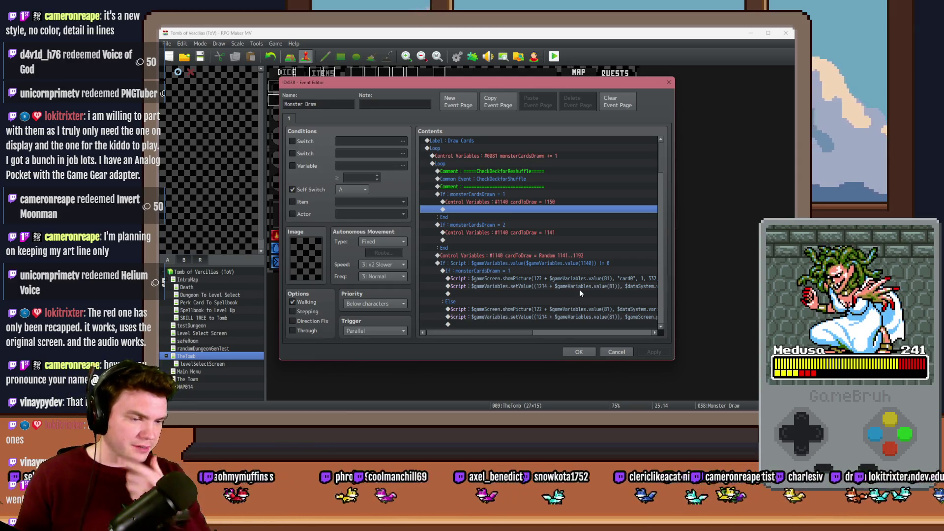
{"action": "key", "text": "alt+Tab"}
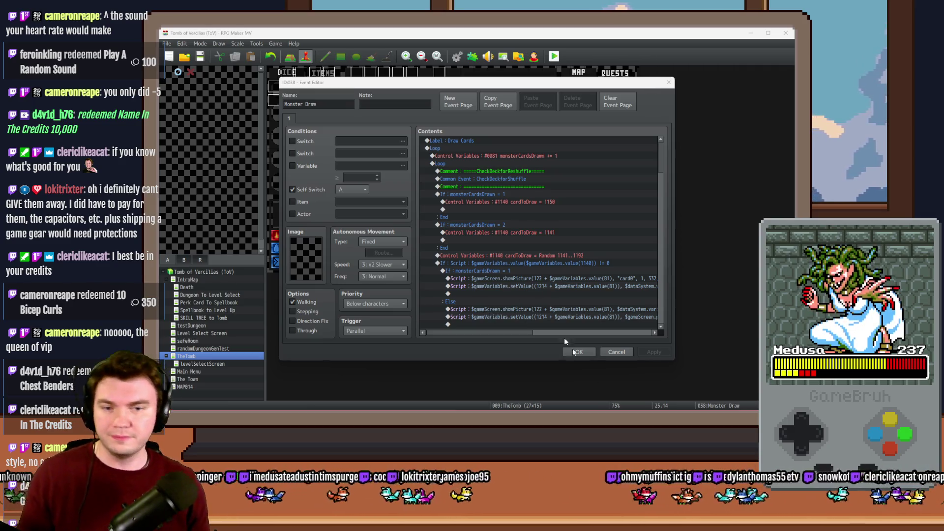
Select the blank line after cardToDraw = 1150 in the Monster Draw event
{"action": "left_click", "coordinate": [520, 345]}
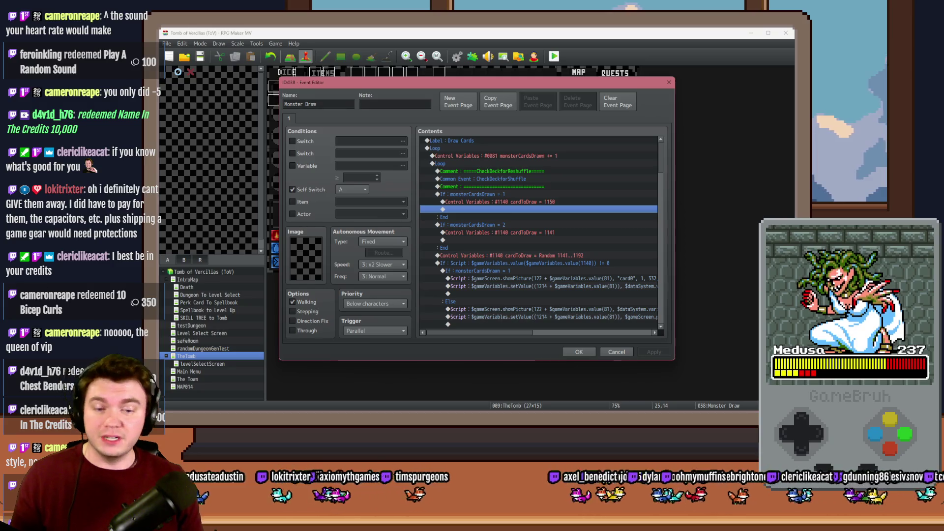
{"action": "left_click", "coordinate": [612, 263]}
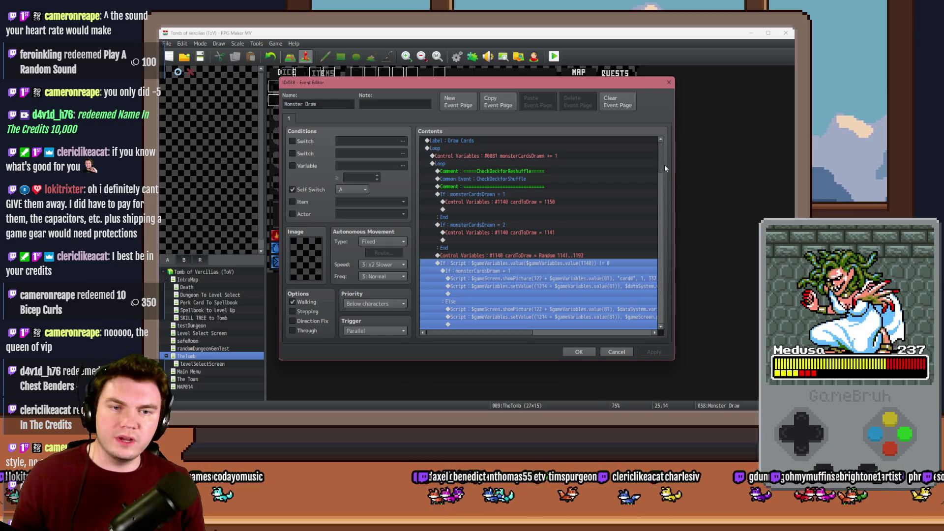
{"action": "scroll", "coordinate": [614, 231], "scroll_direction": "down", "scroll_amount": 8}
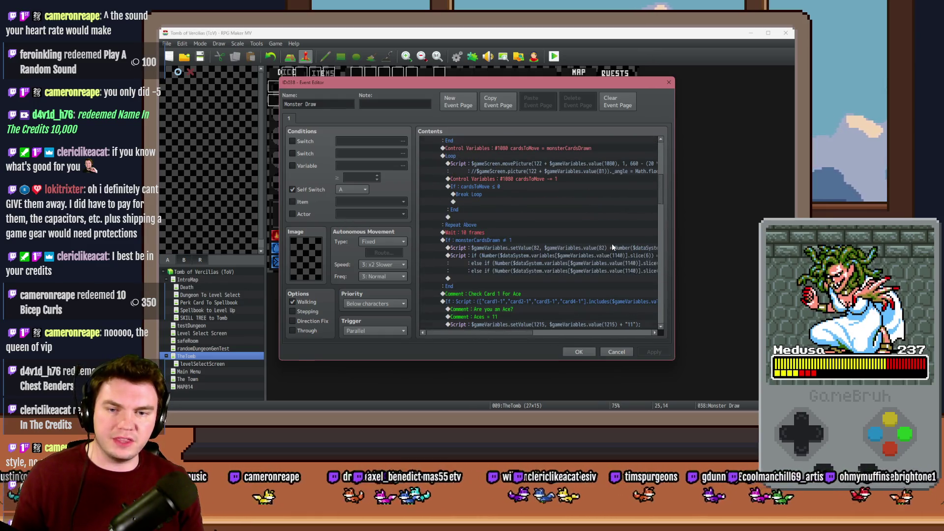
{"action": "scroll", "coordinate": [611, 243], "scroll_direction": "down", "scroll_amount": 3}
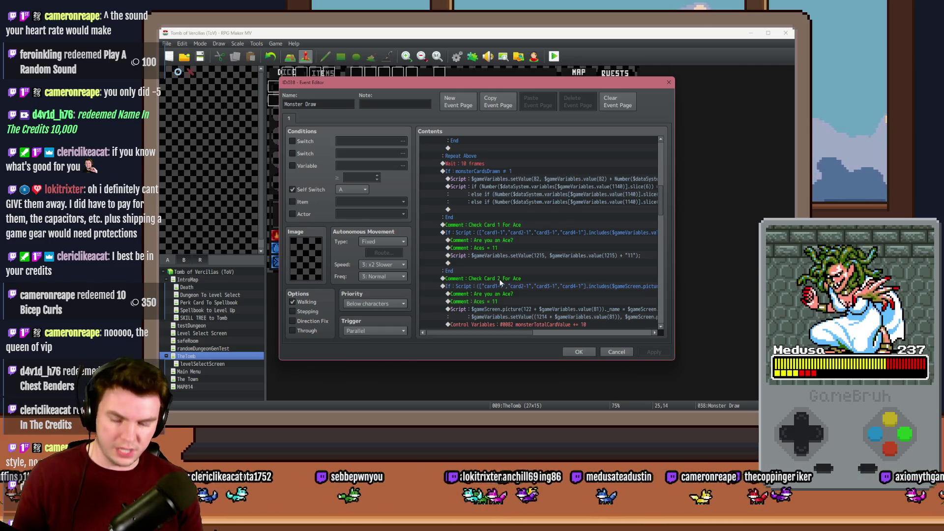
{"action": "scroll", "coordinate": [501, 282], "scroll_direction": "down", "scroll_amount": 10}
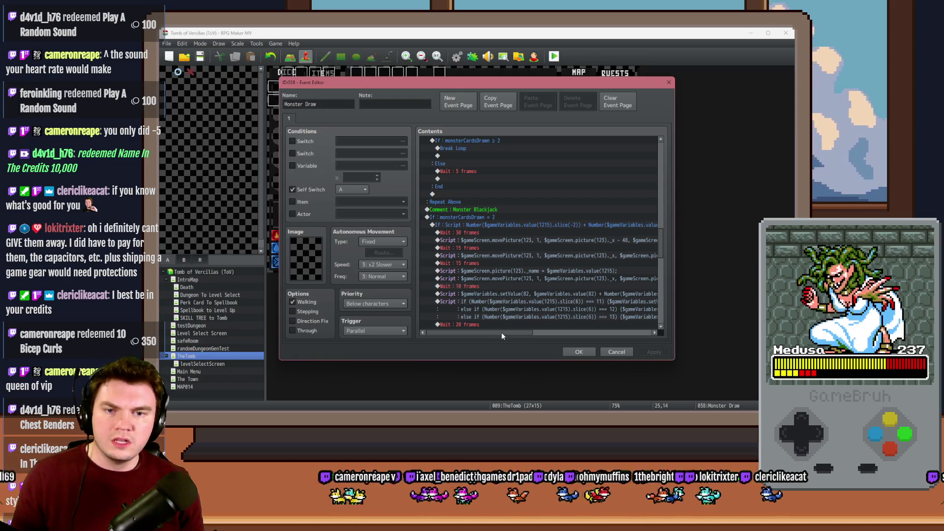
{"action": "left_click_drag", "start_coordinate": [502, 336], "coordinate": [508, 336]}
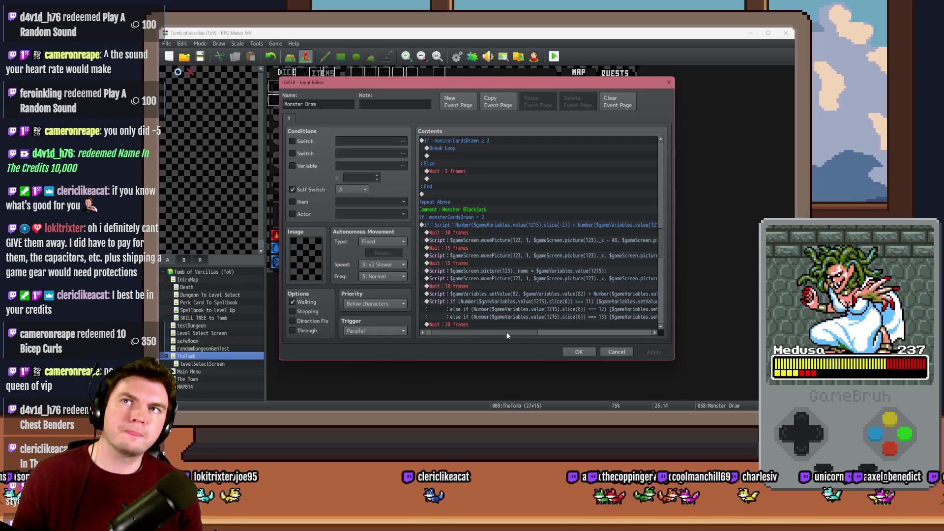
{"action": "scroll", "coordinate": [499, 302], "scroll_direction": "down", "scroll_amount": 10}
{"action": "scroll", "coordinate": [500, 304], "scroll_direction": "up", "scroll_amount": 3}
{"action": "mouse_move", "coordinate": [497, 333]}
{"action": "left_mouse_down"}
{"action": "mouse_move", "coordinate": [599, 334]}
{"action": "mouse_move", "coordinate": [590, 333]}
{"action": "left_mouse_up"}
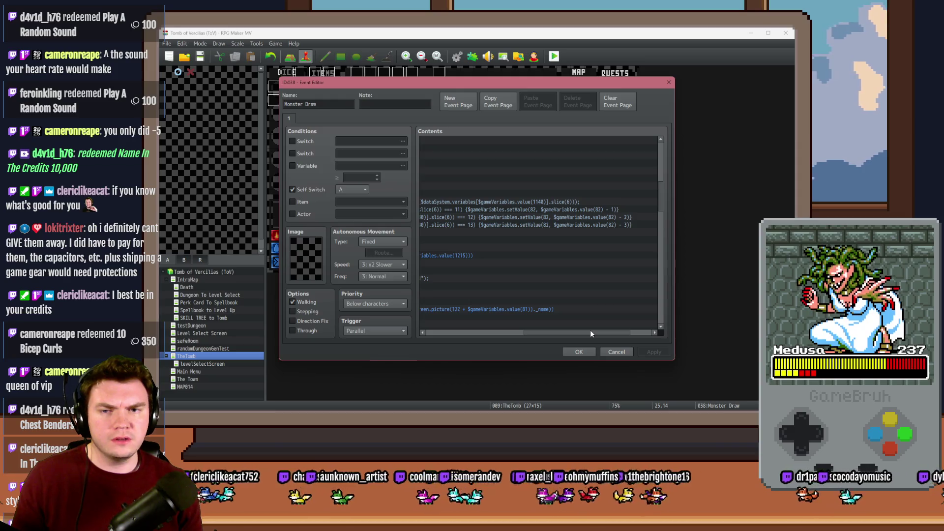
{"action": "mouse_move", "coordinate": [590, 332]}
{"action": "left_mouse_down"}
{"action": "mouse_move", "coordinate": [498, 341]}
{"action": "mouse_move", "coordinate": [570, 336]}
{"action": "mouse_move", "coordinate": [511, 337]}
{"action": "left_mouse_up"}
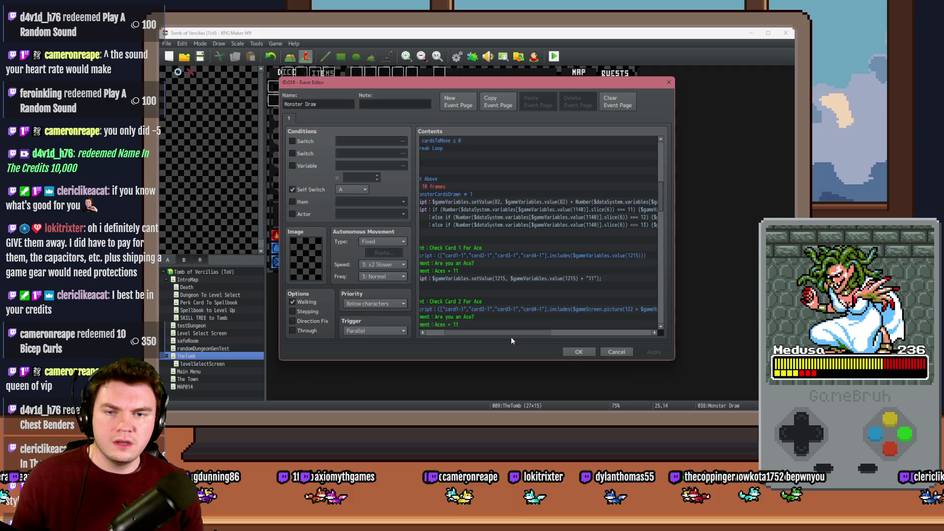
{"action": "left_click_drag", "start_coordinate": [512, 337], "coordinate": [491, 337]}
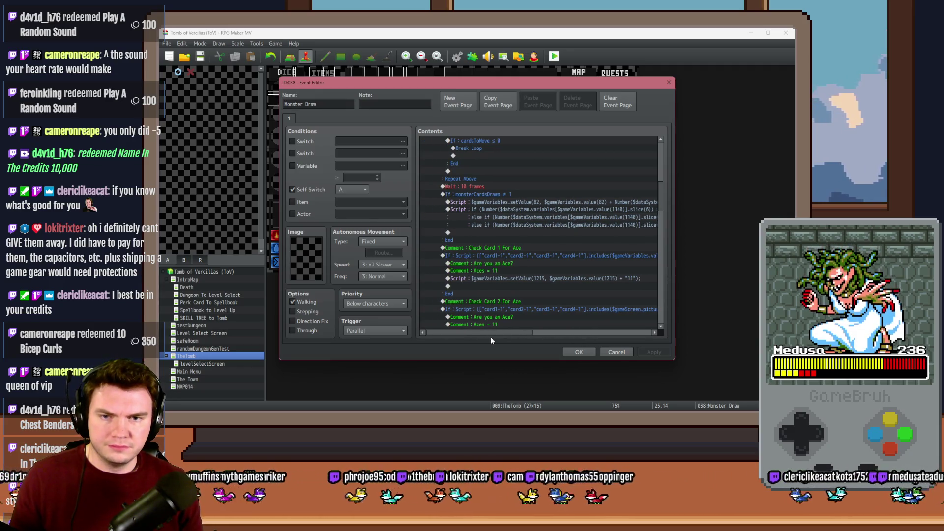
{"action": "scroll", "coordinate": [488, 271], "scroll_direction": "up", "scroll_amount": 2}
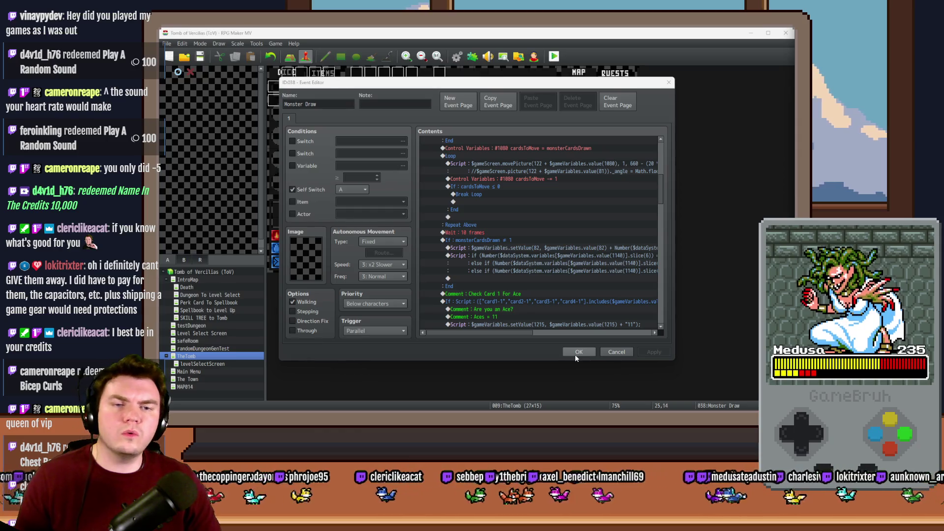
{"action": "left_click_drag", "start_coordinate": [661, 194], "coordinate": [660, 157]}
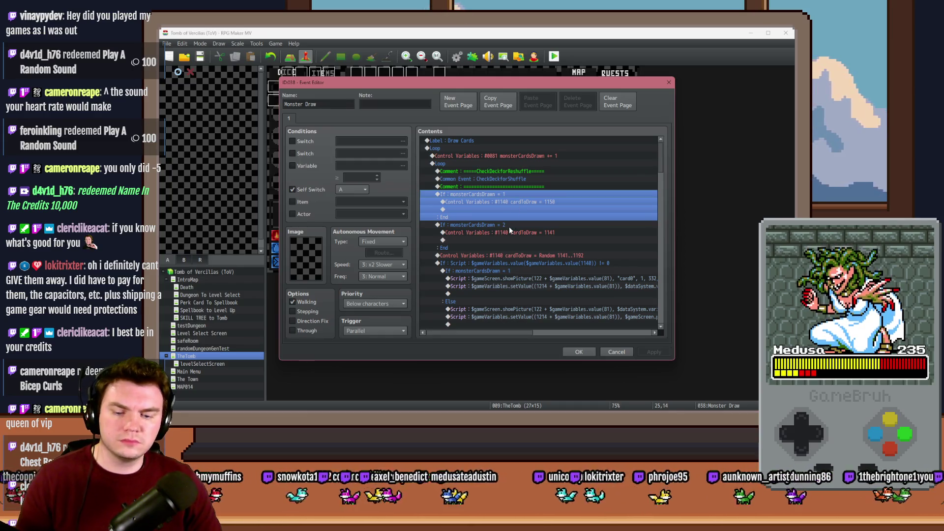
Move both If monsterCardsDrawn checks below the Random cardToDraw line
{"action": "left_click", "coordinate": [512, 230], "text": "shift"}
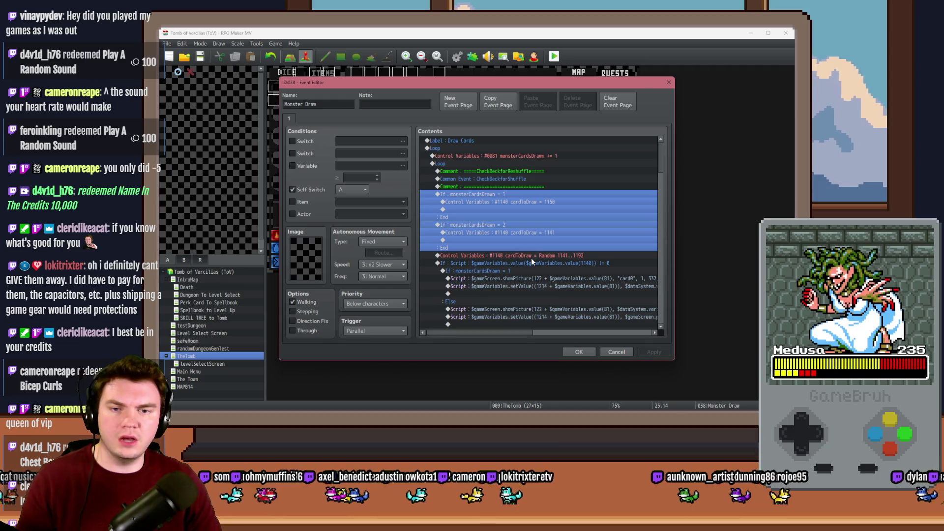
{"action": "key", "text": "ctrl+x"}
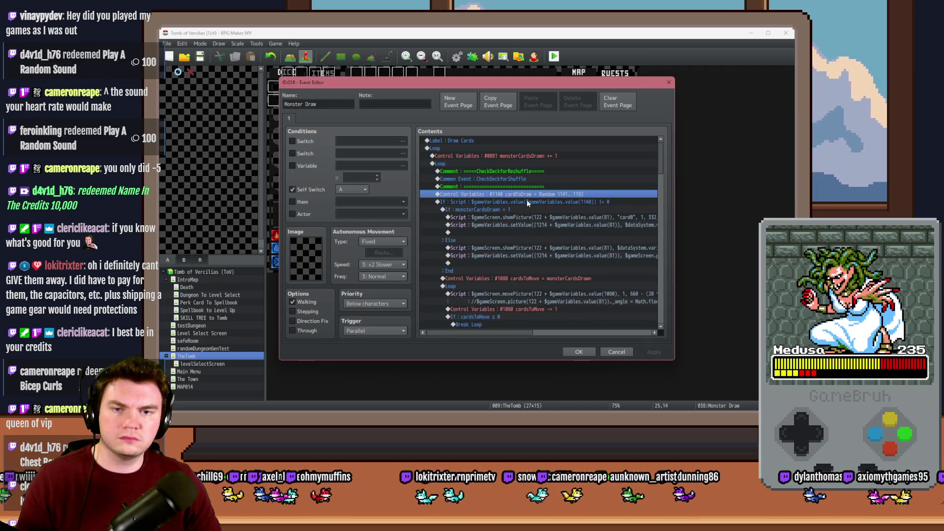
{"action": "left_click", "coordinate": [527, 200]}
{"action": "key", "text": "ctrl+v"}
{"action": "left_click", "coordinate": [533, 203]}
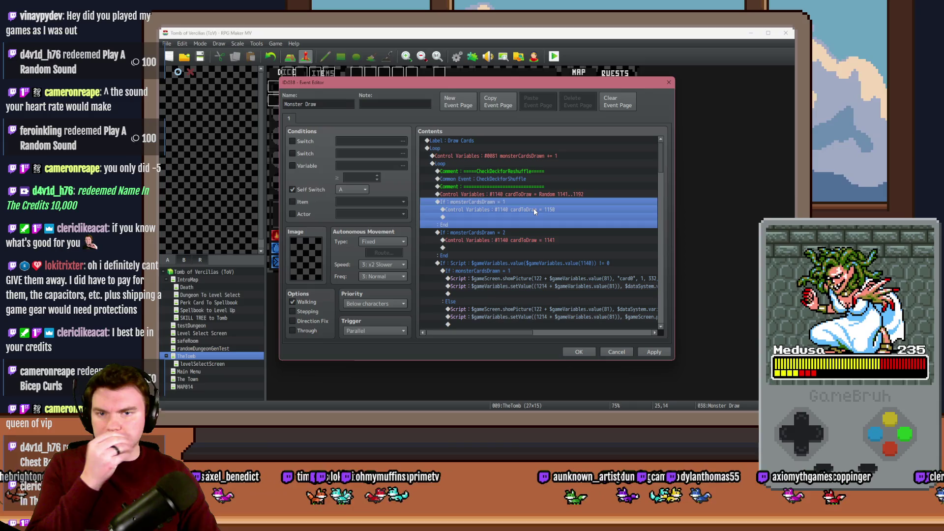
Browse the card variables and change the first forced cardToDraw constant to 1141
{"action": "double_click", "coordinate": [533, 208]}
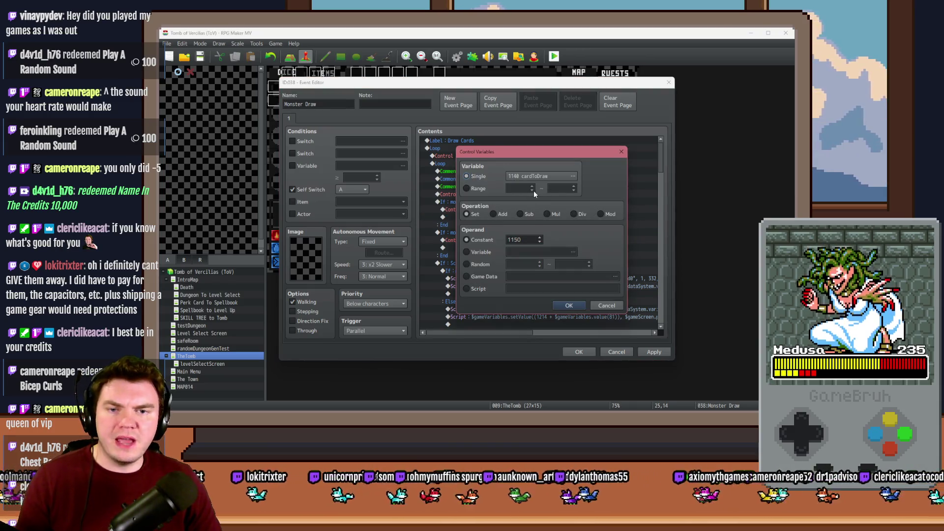
{"action": "left_click", "coordinate": [573, 176]}
{"action": "scroll", "coordinate": [494, 221], "scroll_direction": "down", "scroll_amount": 15}
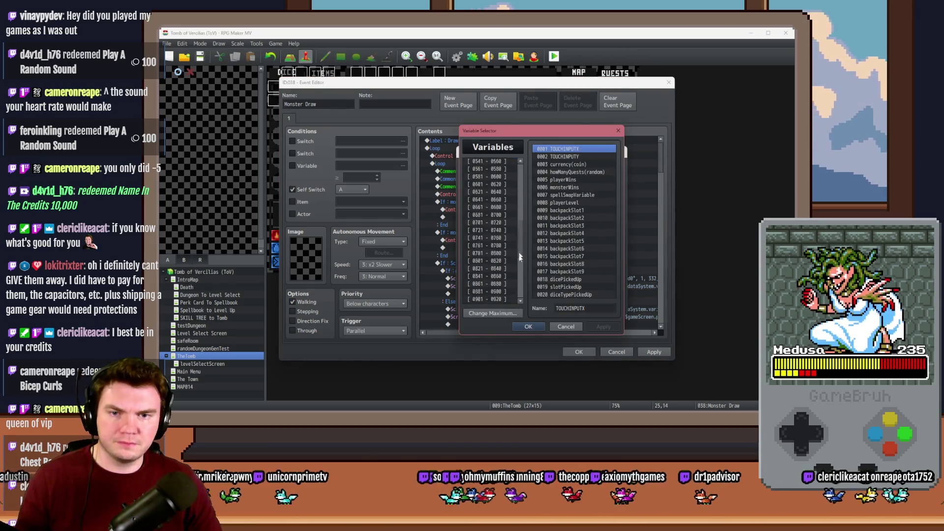
{"action": "left_click", "coordinate": [495, 261]}
{"action": "key", "text": "Up"}
{"action": "key", "text": "Up"}
{"action": "key", "text": "Up"}
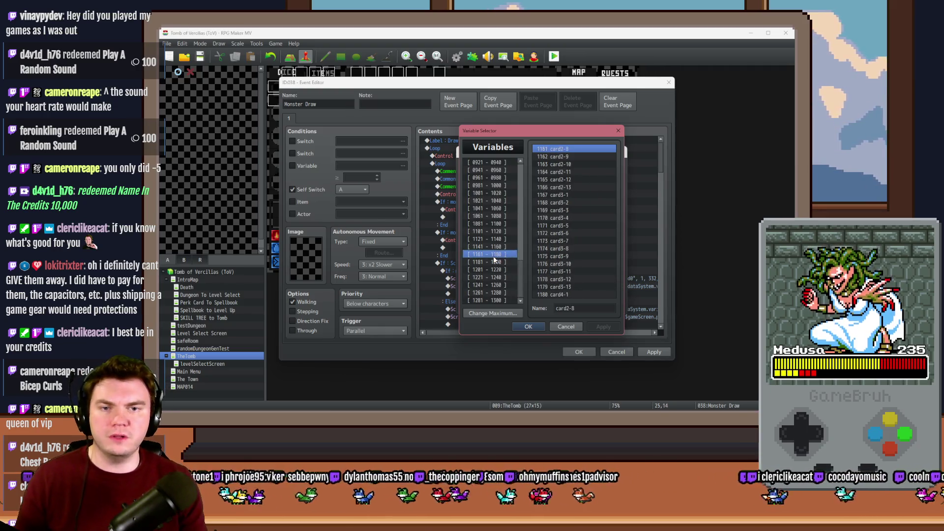
{"action": "key", "text": "Down"}
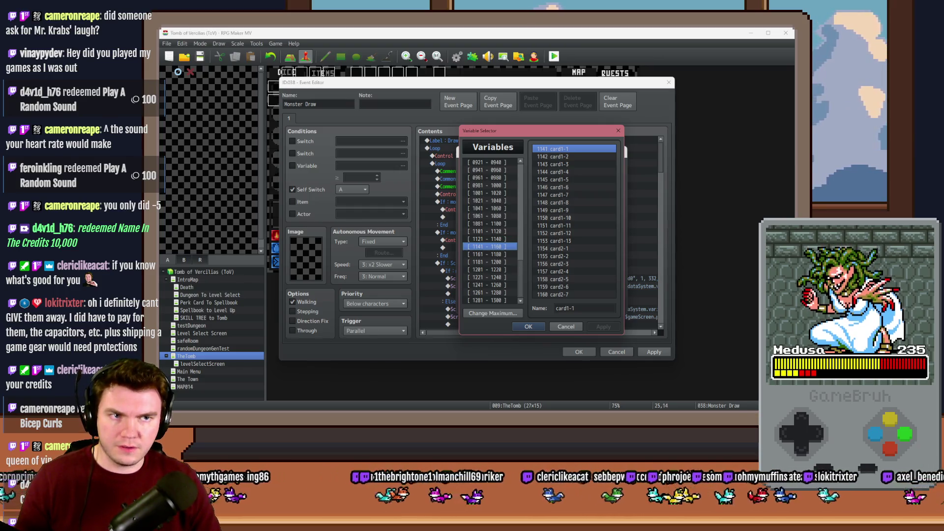
{"action": "left_click", "coordinate": [647, 178]}
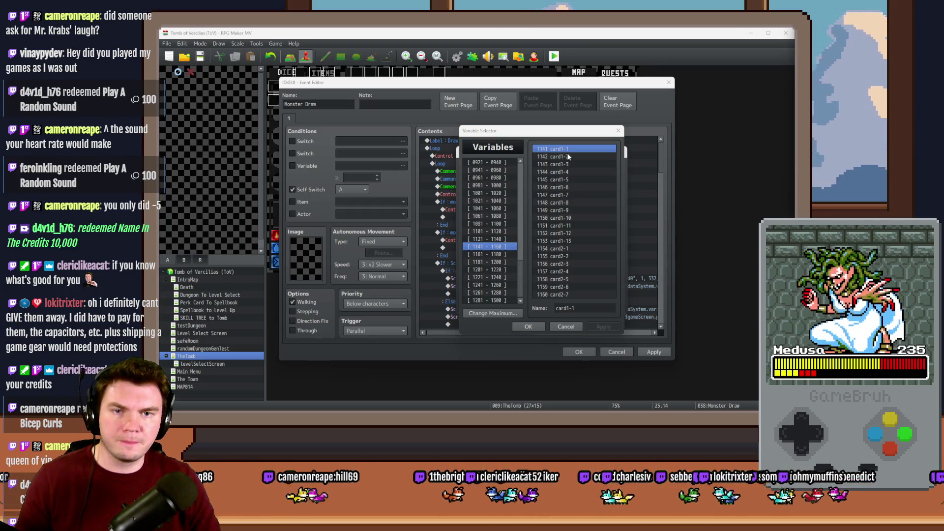
{"action": "left_click", "coordinate": [566, 327]}
{"action": "double_click", "coordinate": [533, 240]}
{"action": "type", "text": "1141"}
{"action": "key", "text": "Return"}
Recheck the variable list and set the first forced cardToDraw constant back to 1150
{"action": "double_click", "coordinate": [533, 240]}
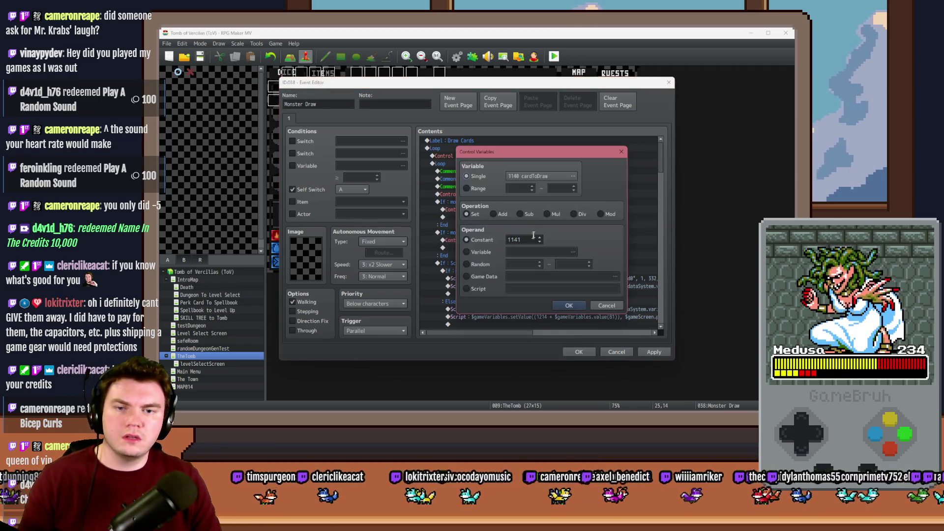
{"action": "left_click", "coordinate": [550, 180]}
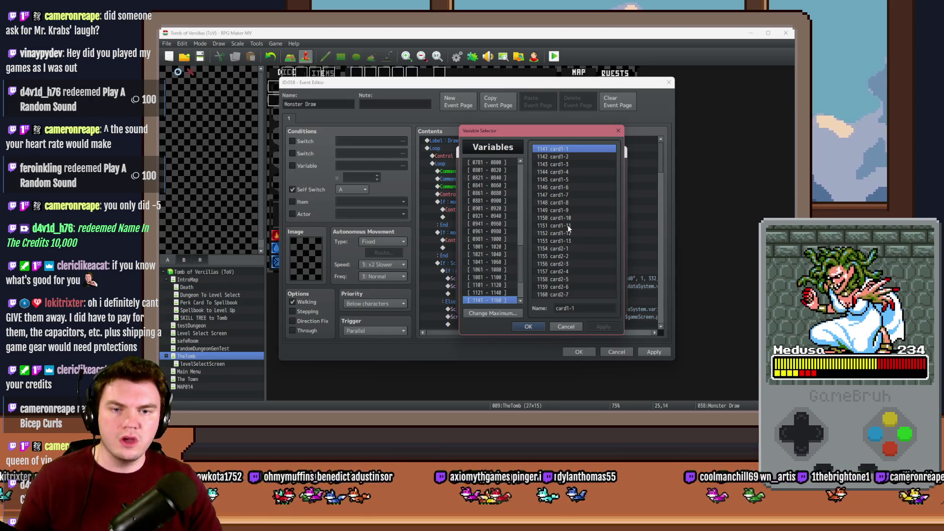
{"action": "left_click", "coordinate": [566, 327]}
{"action": "left_click", "coordinate": [606, 305]}
{"action": "double_click", "coordinate": [532, 211]}
{"action": "double_click", "coordinate": [522, 239]}
{"action": "type", "text": "1150"}
{"action": "key", "text": "Return"}
Set the second forced cardToDraw constant to 1151 and apply the changes to Monster Draw
{"action": "double_click", "coordinate": [524, 210]}
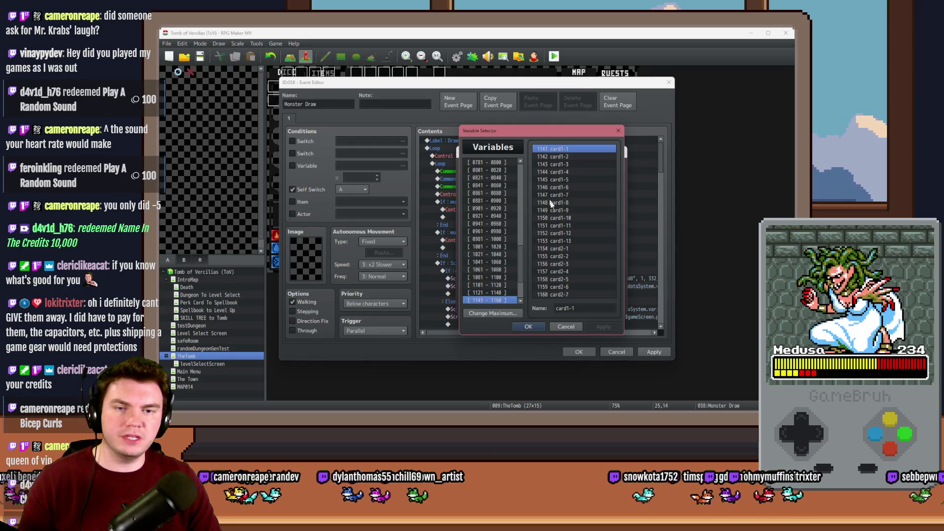
{"action": "left_click", "coordinate": [566, 327]}
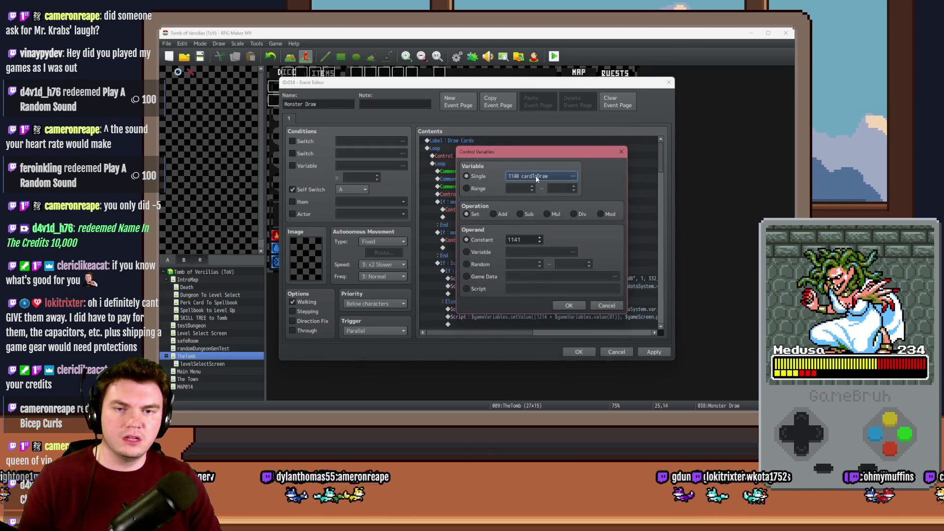
{"action": "left_click", "coordinate": [536, 176]}
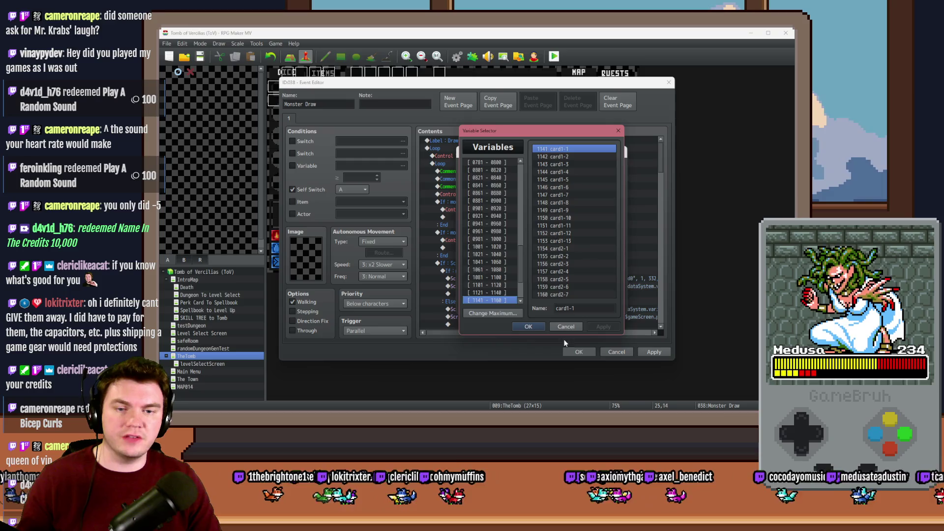
{"action": "left_click", "coordinate": [528, 326]}
{"action": "left_click", "coordinate": [595, 305]}
{"action": "double_click", "coordinate": [552, 252]}
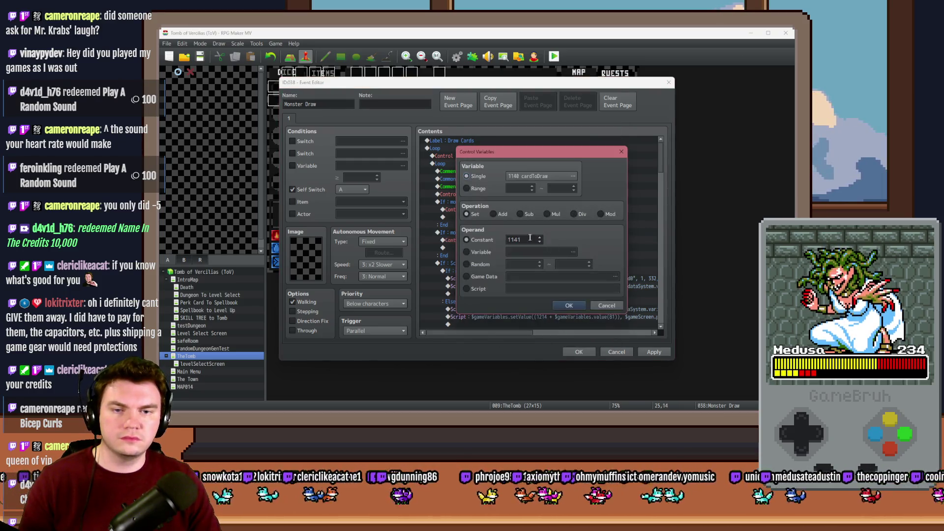
{"action": "double_click", "coordinate": [529, 239]}
{"action": "type", "text": "1151"}
{"action": "key", "text": "Return"}
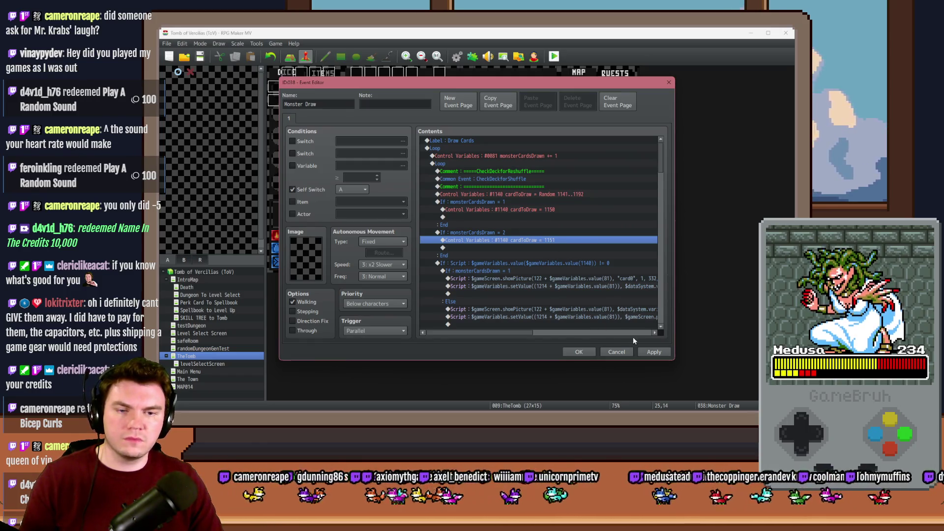
{"action": "left_click", "coordinate": [653, 352]}
{"action": "left_click", "coordinate": [583, 352]}
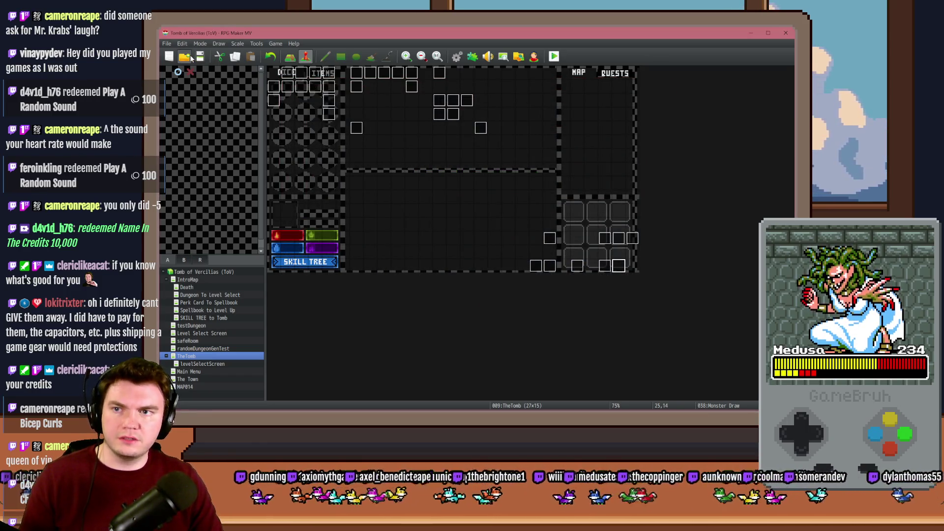
Start a new playtest with Ctrl+R and pick the Pyro Charge perk card
{"action": "left_click", "coordinate": [185, 56]}
{"action": "left_click", "coordinate": [524, 236]}
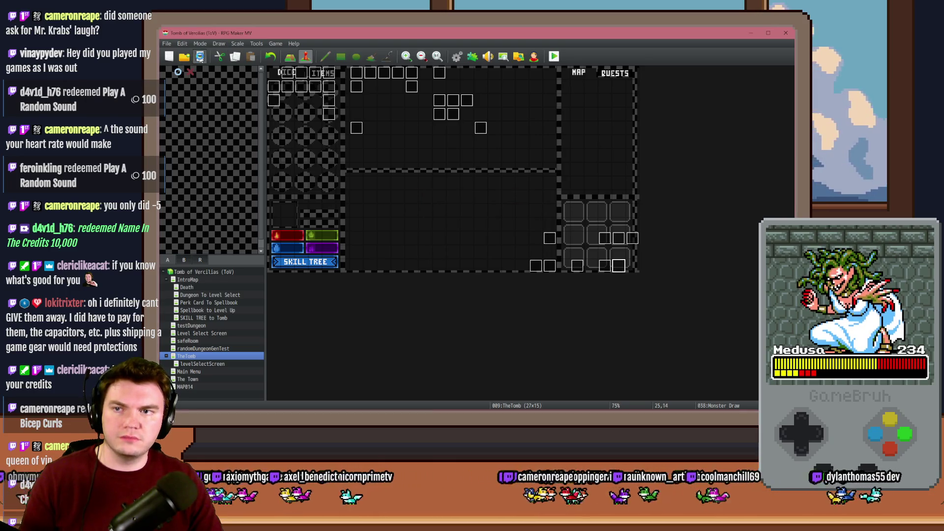
{"action": "key", "text": "ctrl+r"}
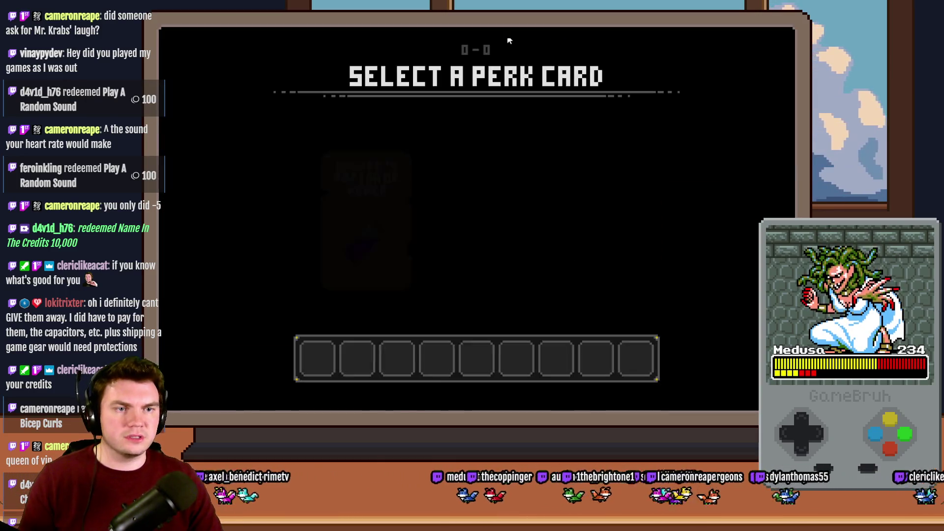
{"action": "left_click", "coordinate": [479, 194]}
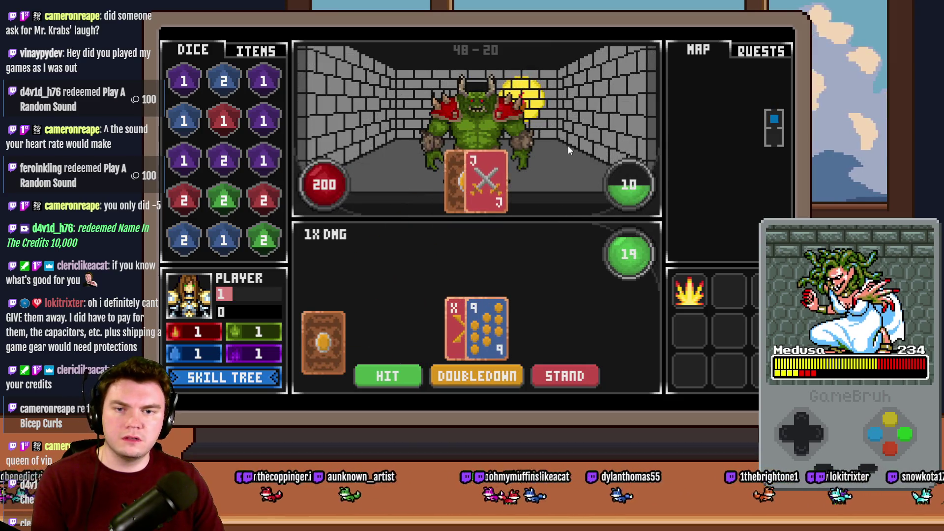
Check the MonsterHand variables in the F9 debug window, then close the playtest
{"action": "key", "text": "F9"}
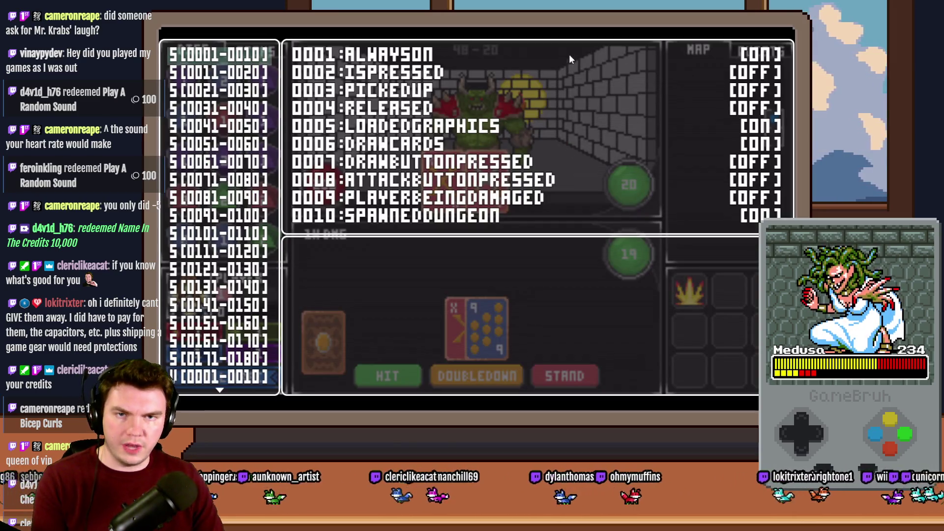
{"action": "key", "text": "Up"}
{"action": "key", "text": "Up"}
{"action": "key", "text": "Up"}
{"action": "key", "text": "Up"}
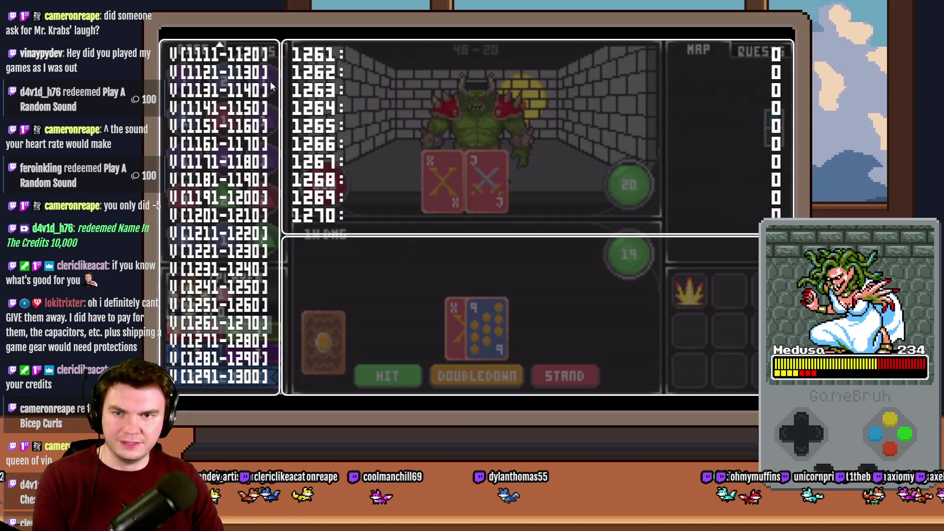
{"action": "key", "text": "Up"}
{"action": "key", "text": "Up"}
{"action": "key", "text": "Up"}
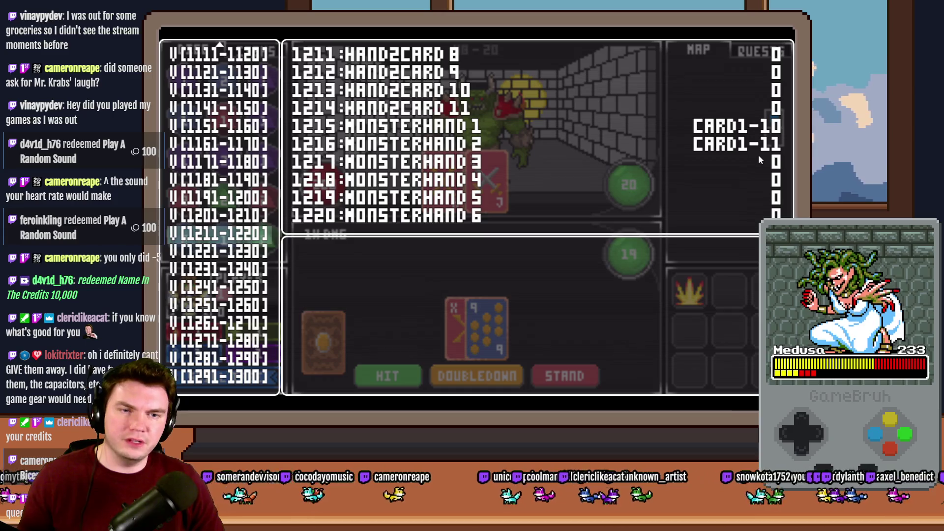
{"action": "key", "text": "alt+F4"}
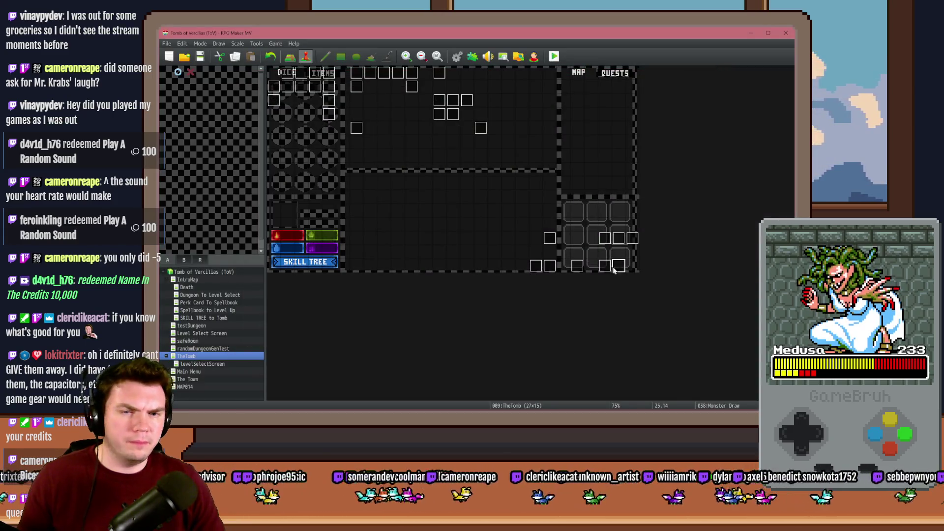
Insert a 60-frame white Flash Screen (255,255,255,170) at the setValue script line in Monster Draw
{"action": "double_click", "coordinate": [615, 268]}
{"action": "scroll", "coordinate": [506, 244], "scroll_direction": "down", "scroll_amount": 6}
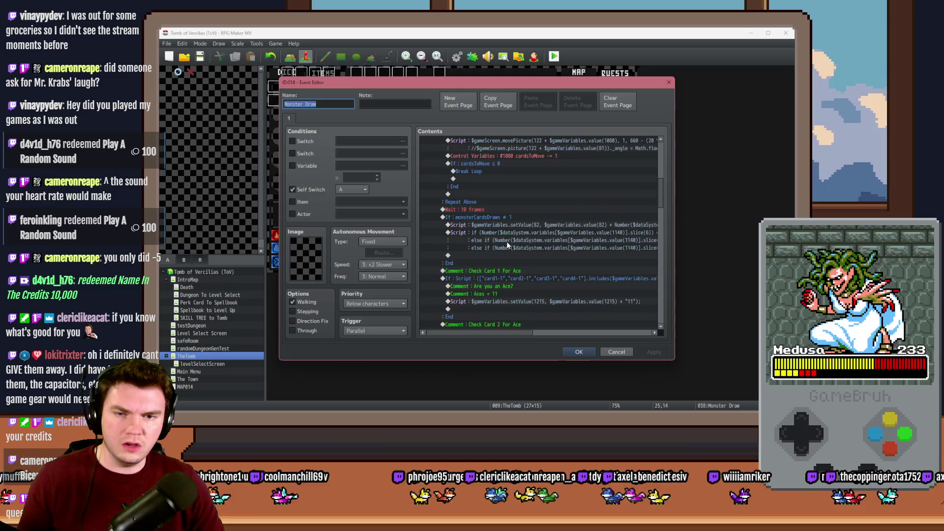
{"action": "left_click", "coordinate": [506, 226]}
{"action": "left_click", "coordinate": [487, 234]}
{"action": "left_click", "coordinate": [491, 217]}
{"action": "left_click", "coordinate": [491, 223]}
{"action": "left_click", "coordinate": [493, 218]}
{"action": "left_click", "coordinate": [494, 226]}
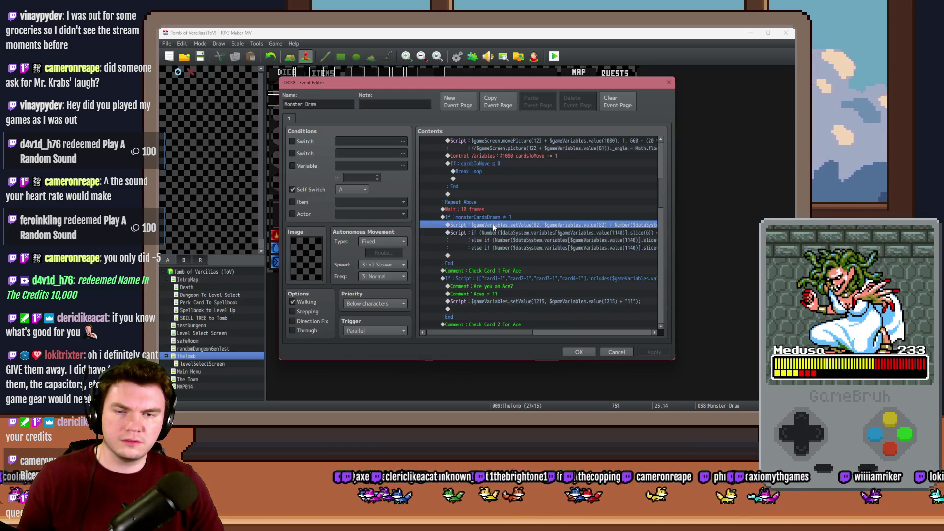
{"action": "key", "text": "Insert"}
{"action": "left_click", "coordinate": [464, 120]}
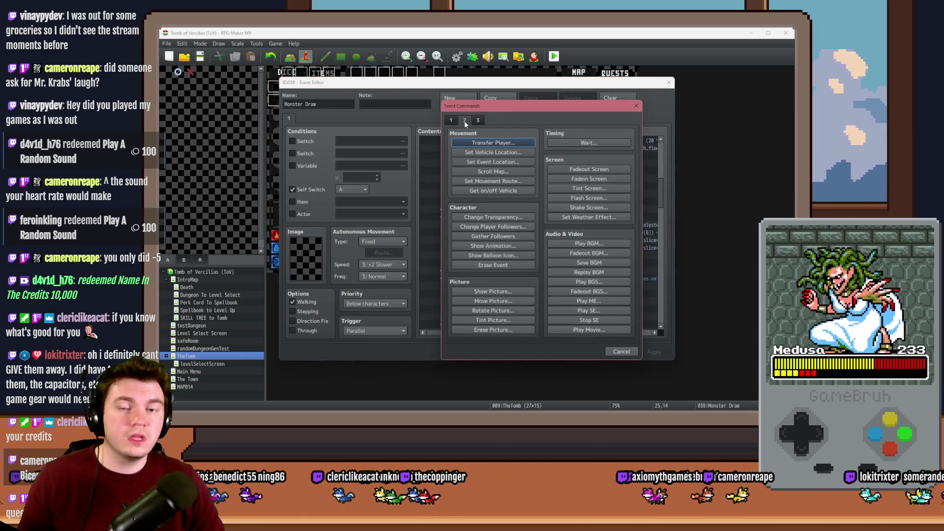
{"action": "left_click", "coordinate": [603, 198]}
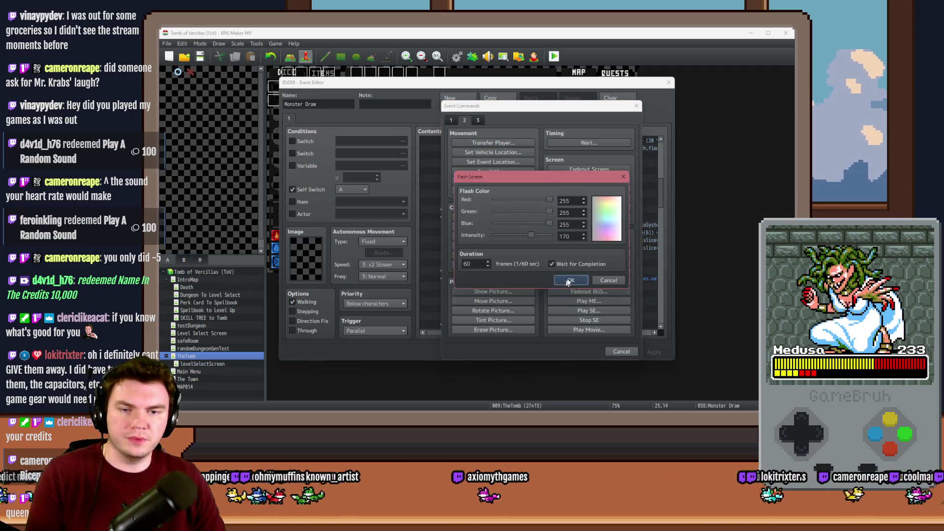
{"action": "left_click", "coordinate": [568, 279]}
Save the event and test the flash in a playtest encounter, then return to the editor
{"action": "left_click", "coordinate": [580, 351]}
{"action": "key", "text": "alt+F4"}
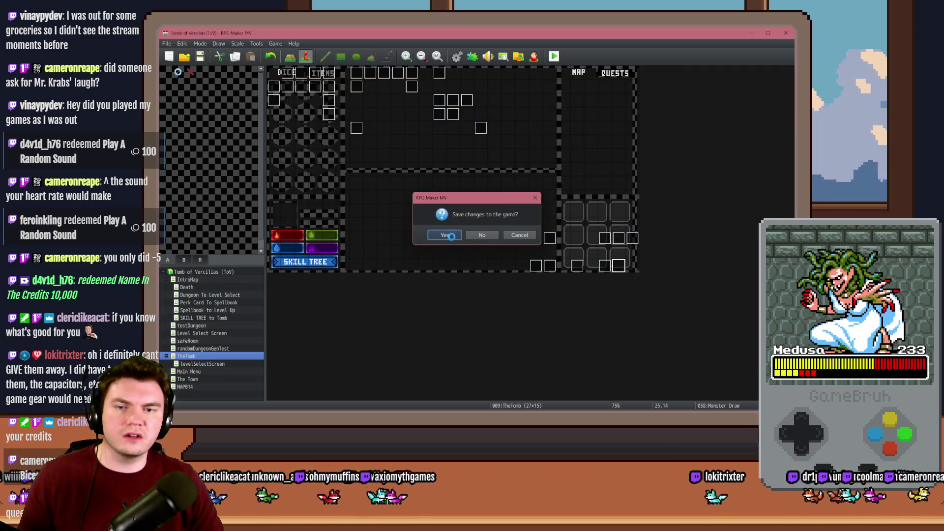
{"action": "left_click", "coordinate": [448, 235]}
{"action": "double_click", "coordinate": [771, 156]}
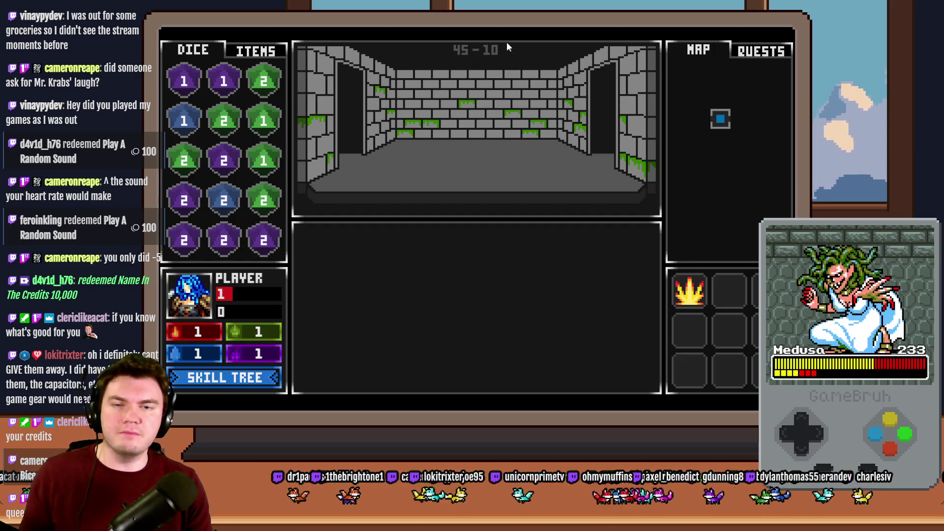
{"action": "key", "text": "Up"}
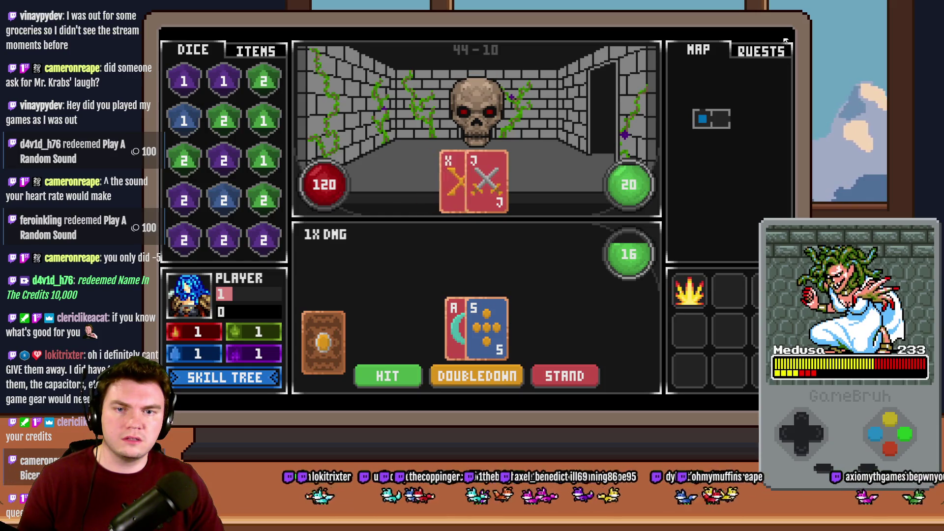
{"action": "key", "text": "alt+F4"}
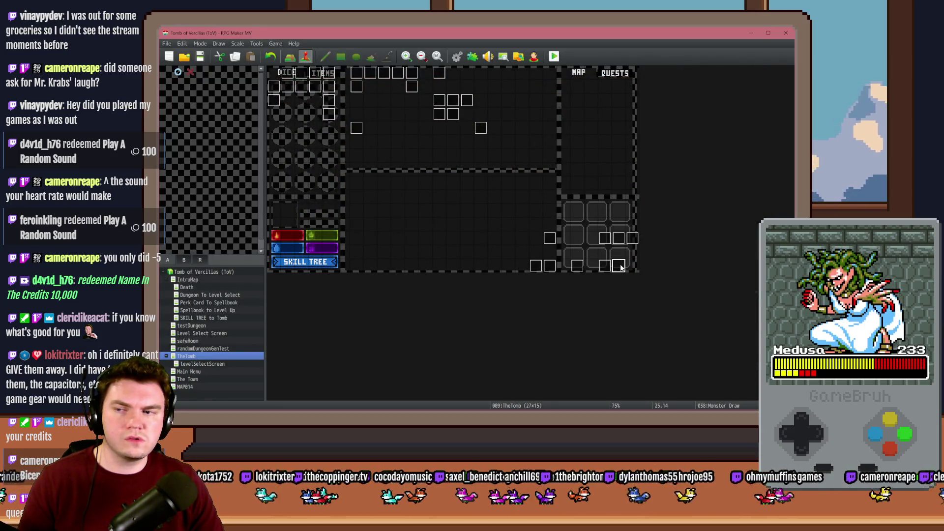
{"action": "double_click", "coordinate": [620, 267]}
Inspect the new Flash Screen line and the monsterCardsDrawn = 1 condition
{"action": "scroll", "coordinate": [561, 273], "scroll_direction": "down", "scroll_amount": 5}
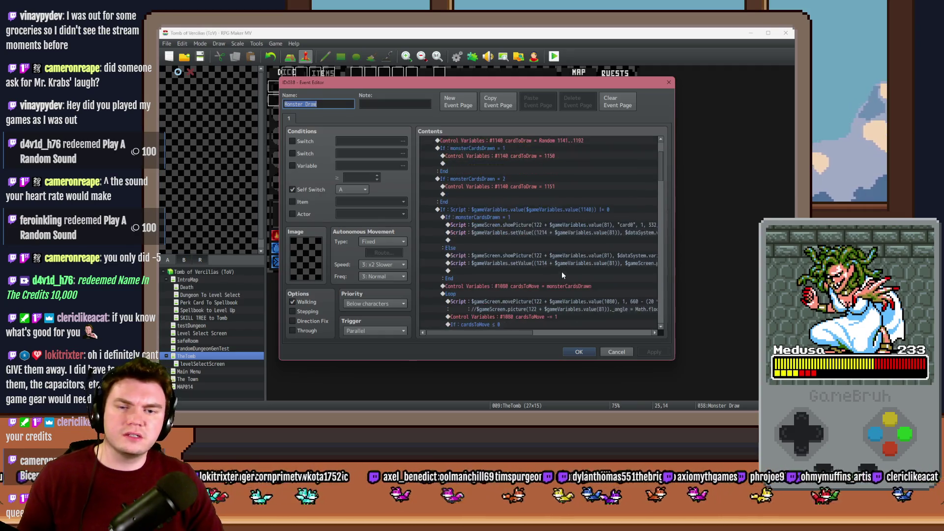
{"action": "scroll", "coordinate": [561, 270], "scroll_direction": "down", "scroll_amount": 2}
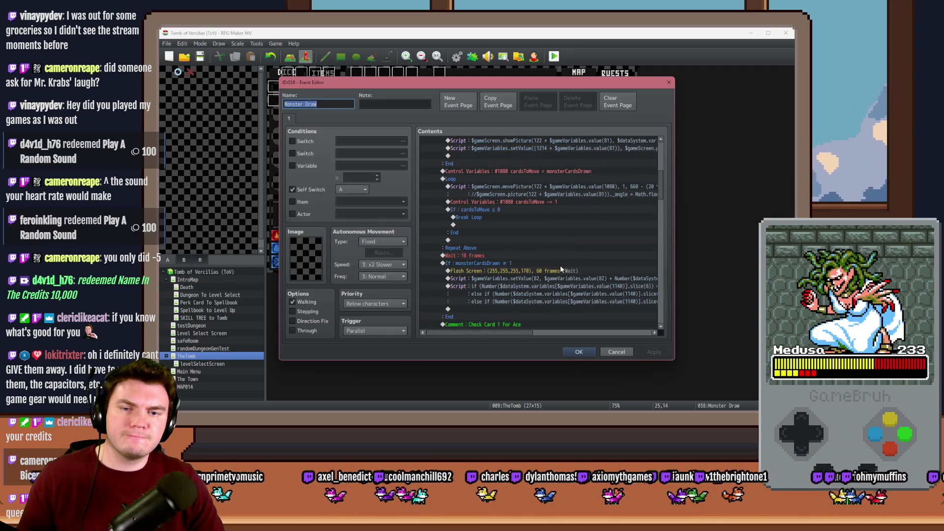
{"action": "left_click", "coordinate": [560, 263]}
{"action": "left_click", "coordinate": [561, 271]}
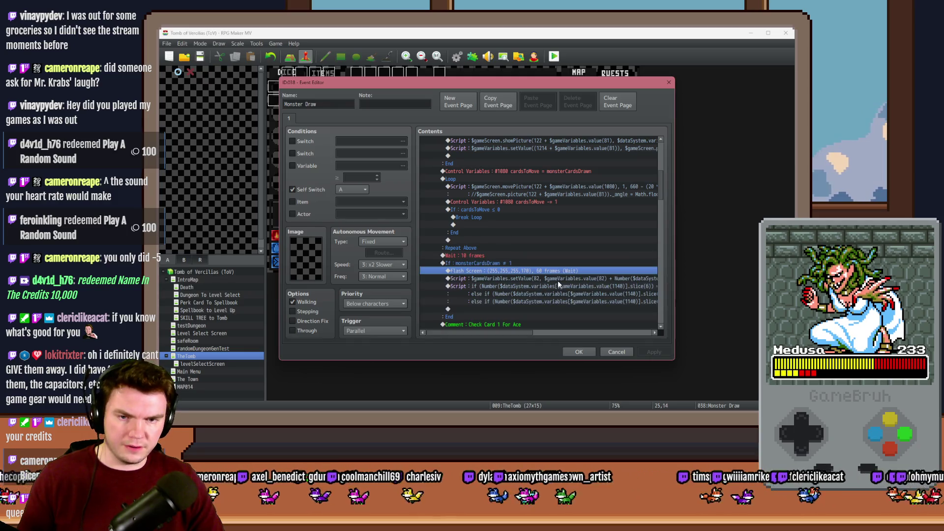
{"action": "double_click", "coordinate": [552, 263]}
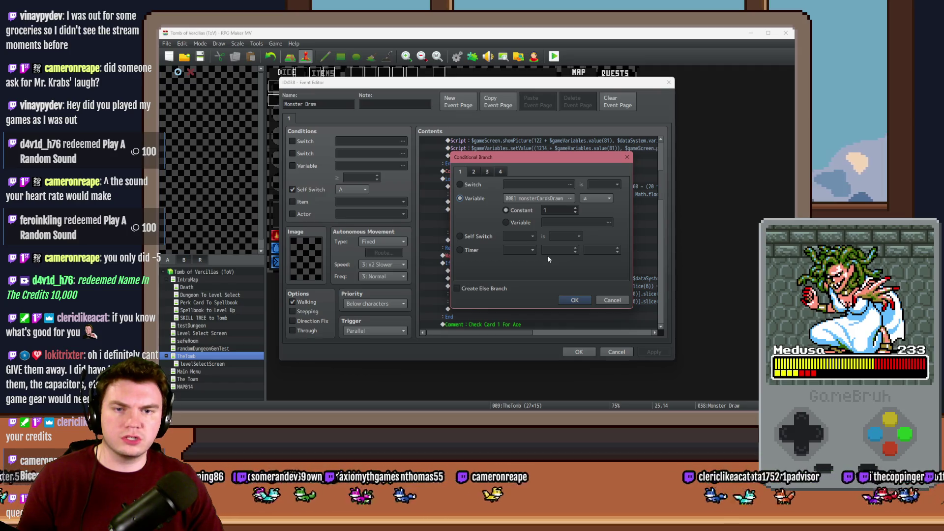
{"action": "left_click", "coordinate": [610, 301]}
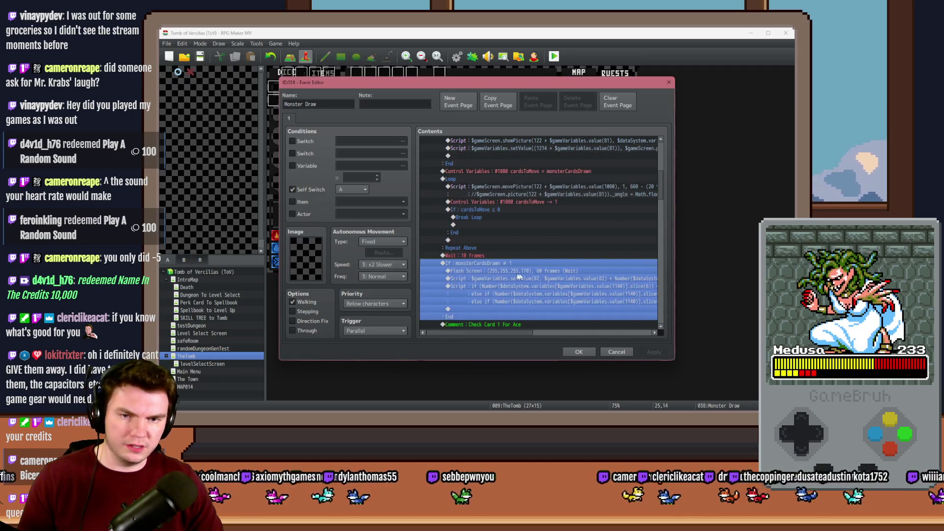
Scroll the Contents sideways to read the card-value script, then close Monster Draw
{"action": "left_click", "coordinate": [515, 271]}
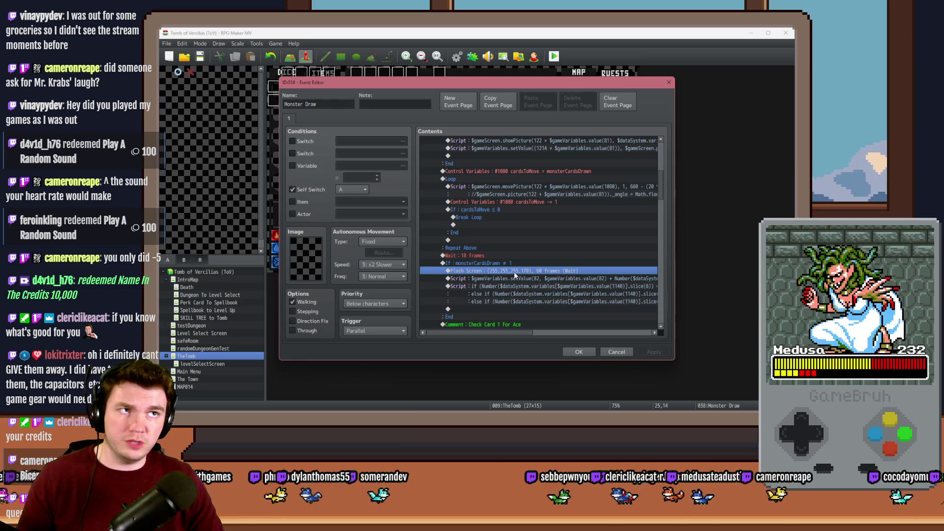
{"action": "left_click", "coordinate": [517, 279]}
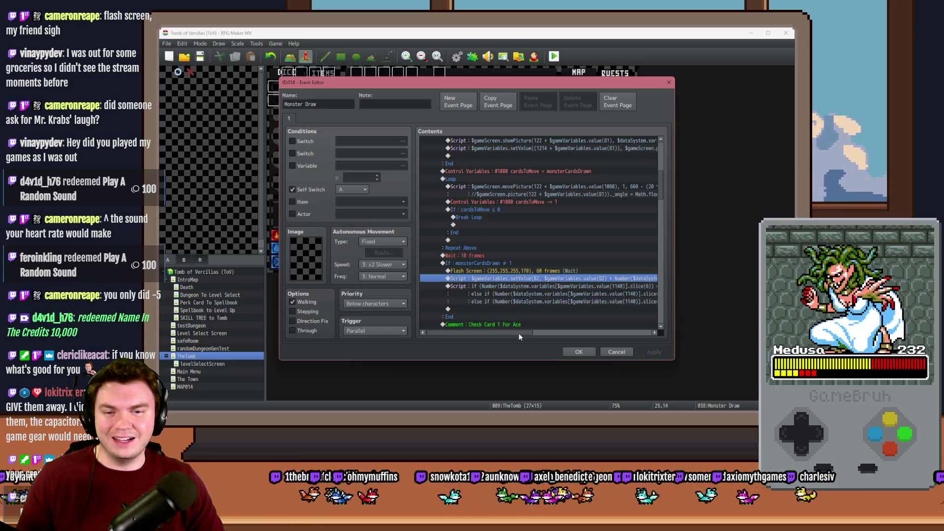
{"action": "left_click_drag", "start_coordinate": [520, 332], "coordinate": [599, 339]}
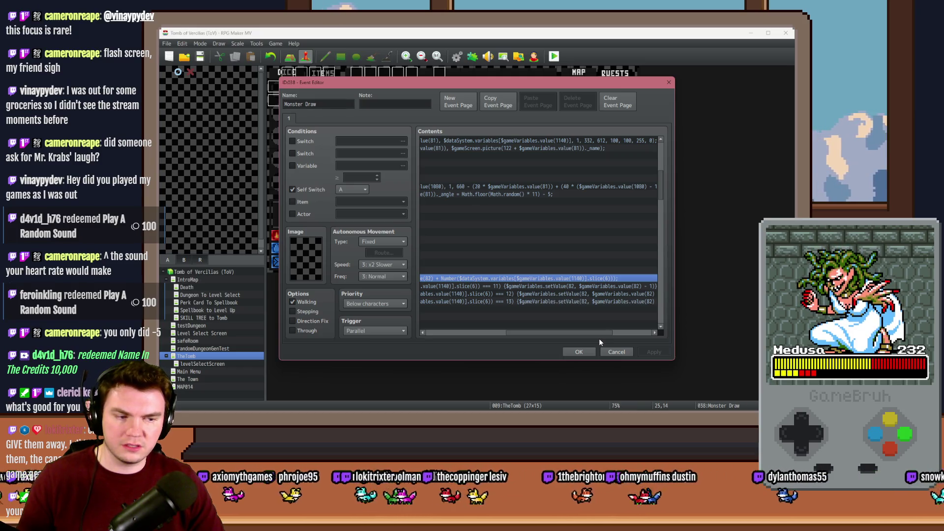
{"action": "mouse_move", "coordinate": [599, 339]}
{"action": "left_mouse_down"}
{"action": "mouse_move", "coordinate": [515, 336]}
{"action": "mouse_move", "coordinate": [559, 343]}
{"action": "left_mouse_up"}
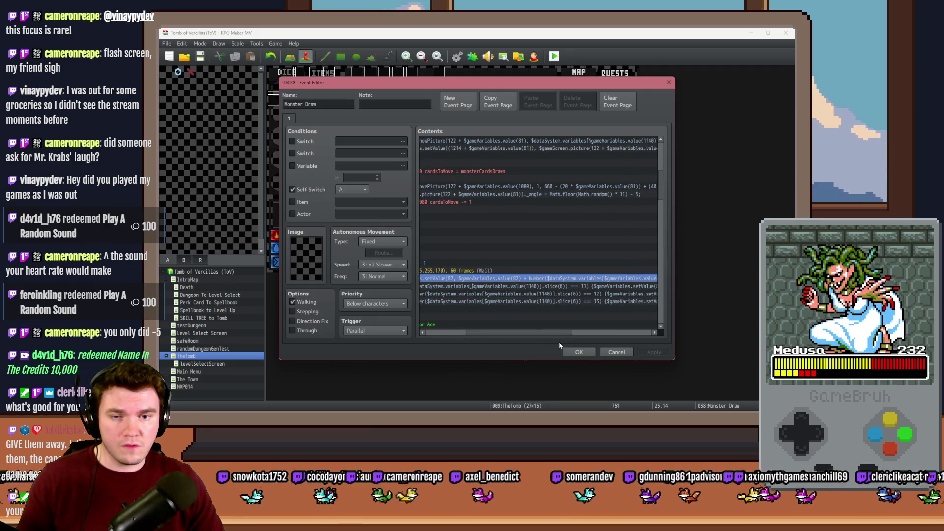
{"action": "left_click_drag", "start_coordinate": [564, 332], "coordinate": [515, 337]}
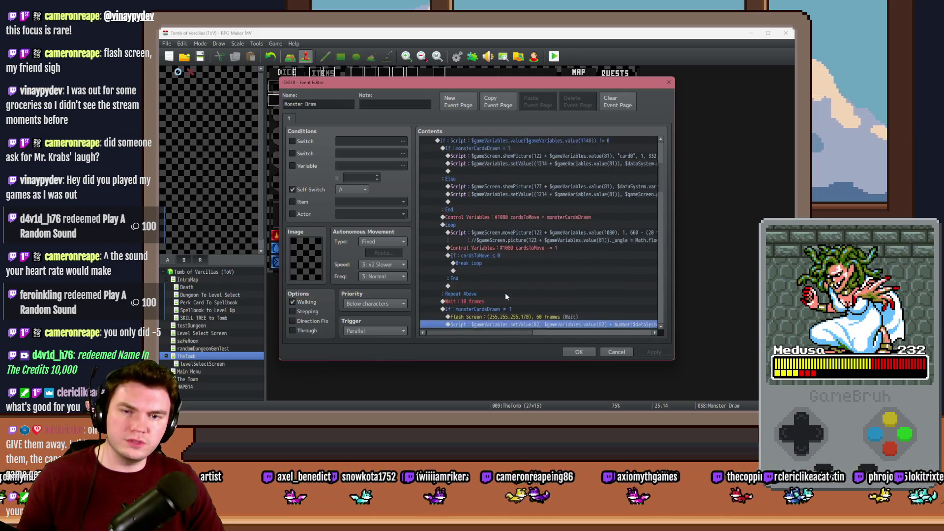
{"action": "left_click", "coordinate": [581, 351]}
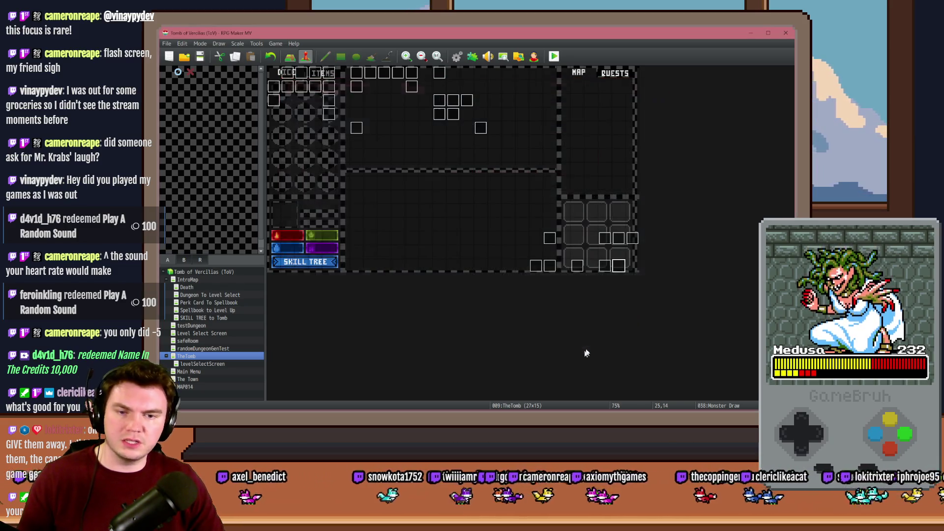
Open the Draw And Attack event and review its card-value script on page 2
{"action": "double_click", "coordinate": [603, 267]}
{"action": "scroll", "coordinate": [486, 241], "scroll_direction": "down", "scroll_amount": 8}
{"action": "scroll", "coordinate": [488, 245], "scroll_direction": "down", "scroll_amount": 3}
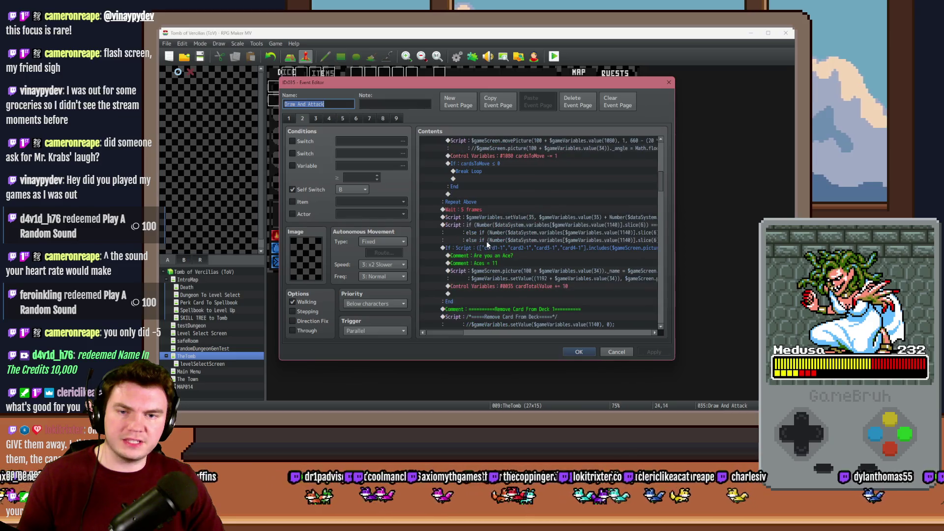
{"action": "left_click", "coordinate": [494, 231]}
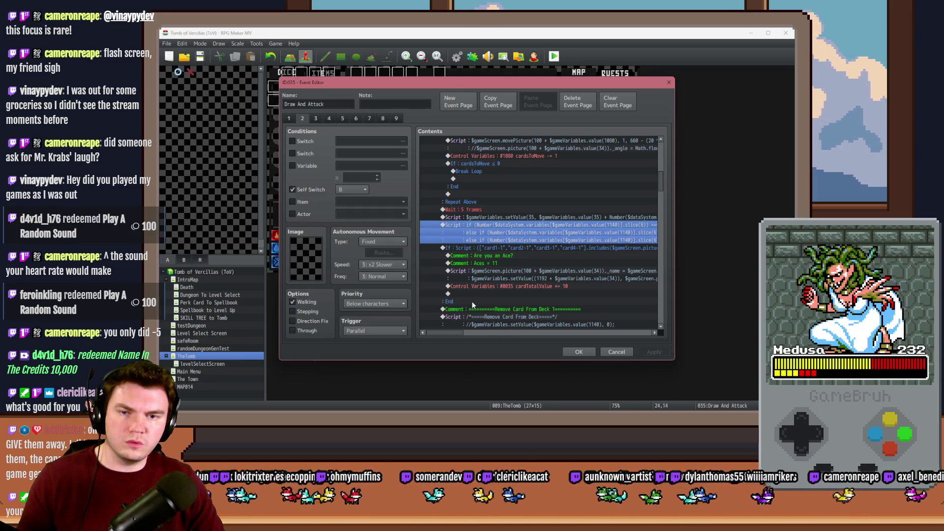
{"action": "scroll", "coordinate": [471, 301], "scroll_direction": "up", "scroll_amount": 2}
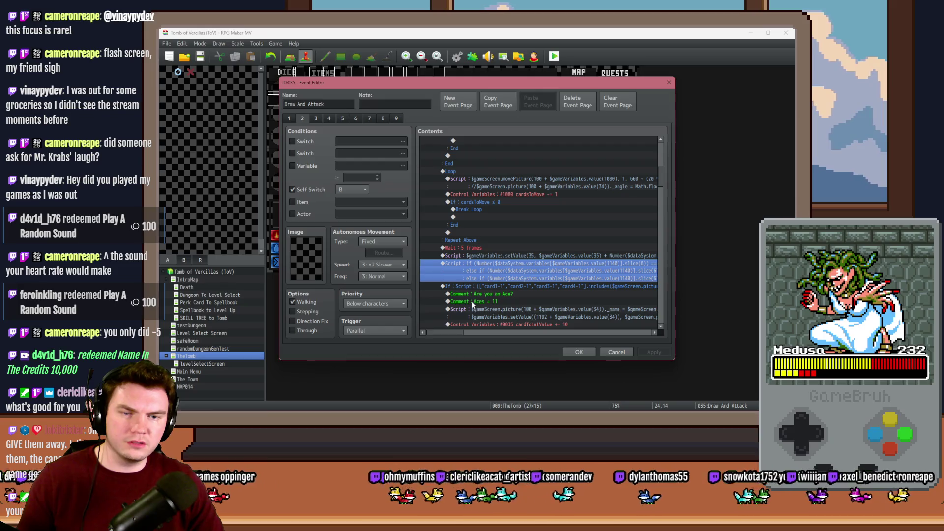
{"action": "left_click_drag", "start_coordinate": [453, 331], "coordinate": [467, 332]}
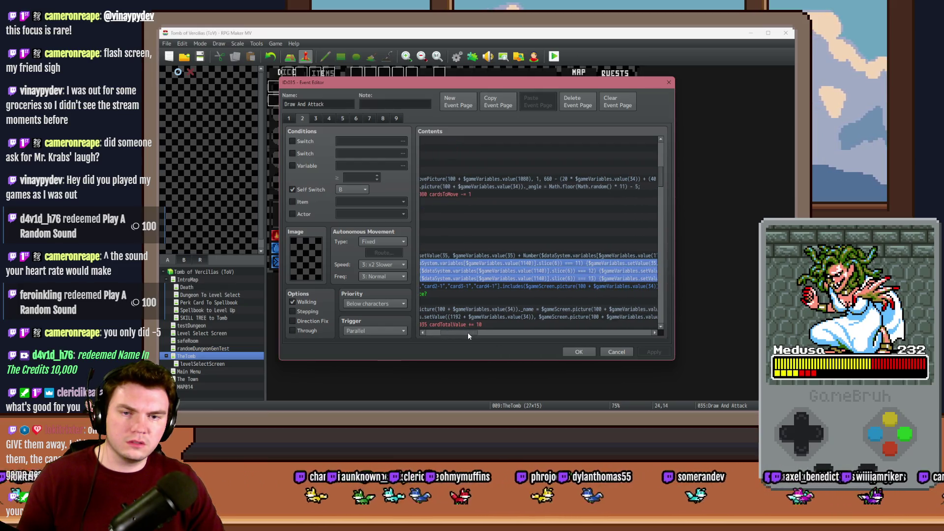
Enable the Variable condition, look up cardToDraw, then cancel and leave the condition off
{"action": "left_click", "coordinate": [303, 168]}
{"action": "left_click", "coordinate": [402, 166]}
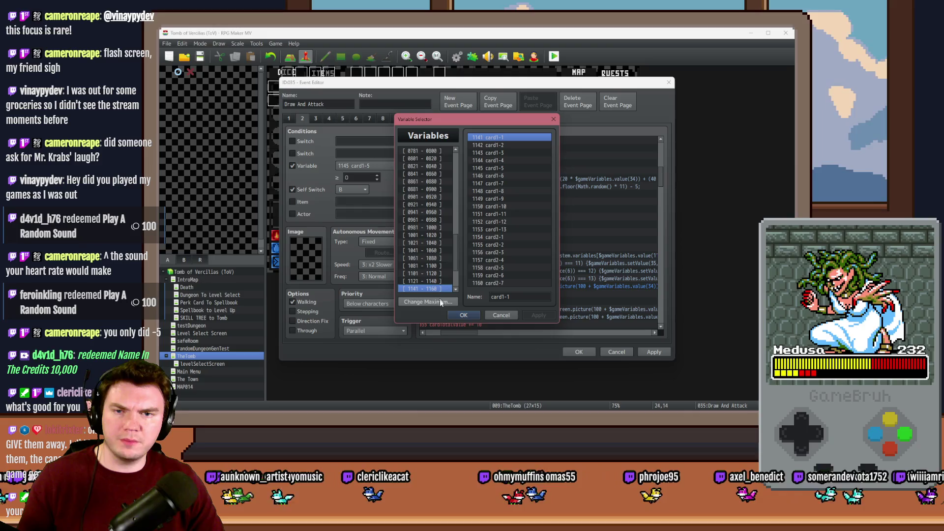
{"action": "left_click", "coordinate": [436, 281]}
{"action": "left_click", "coordinate": [489, 283]}
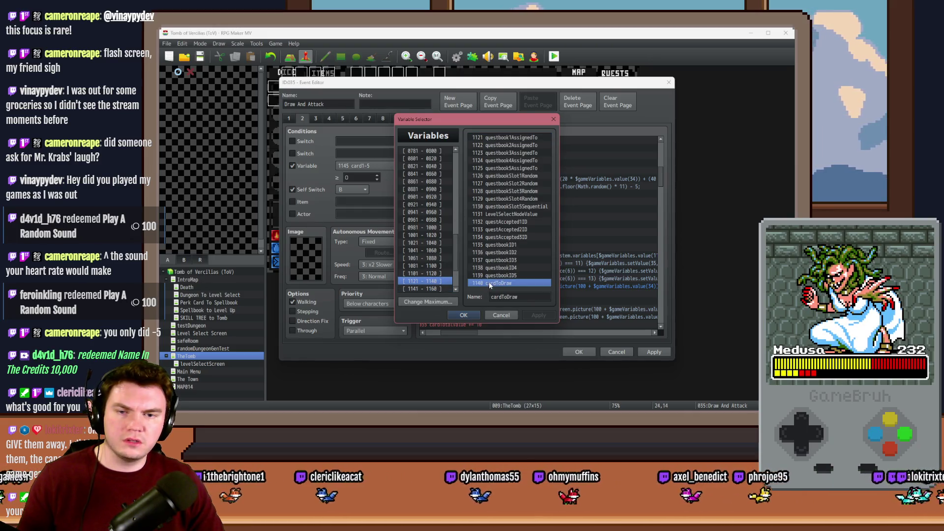
{"action": "left_click", "coordinate": [498, 317]}
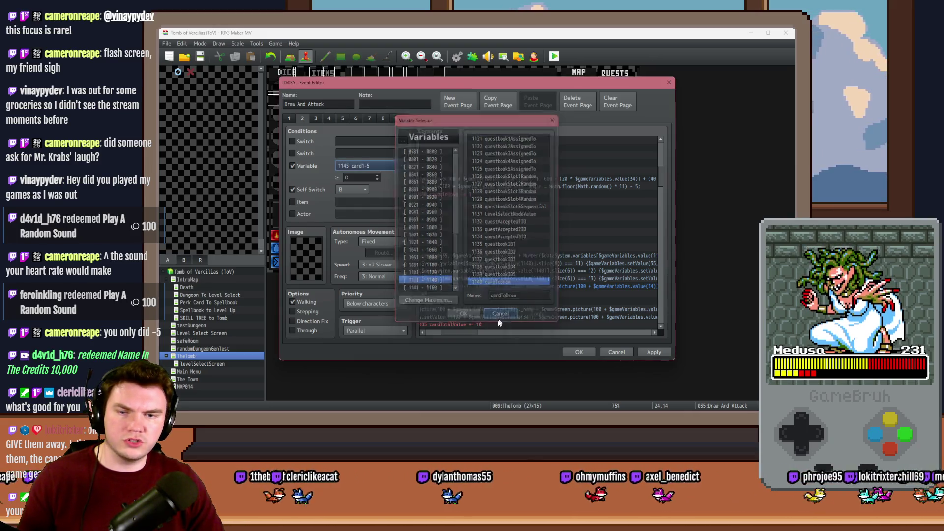
{"action": "left_click", "coordinate": [314, 169]}
{"action": "left_click_drag", "start_coordinate": [455, 336], "coordinate": [443, 335]}
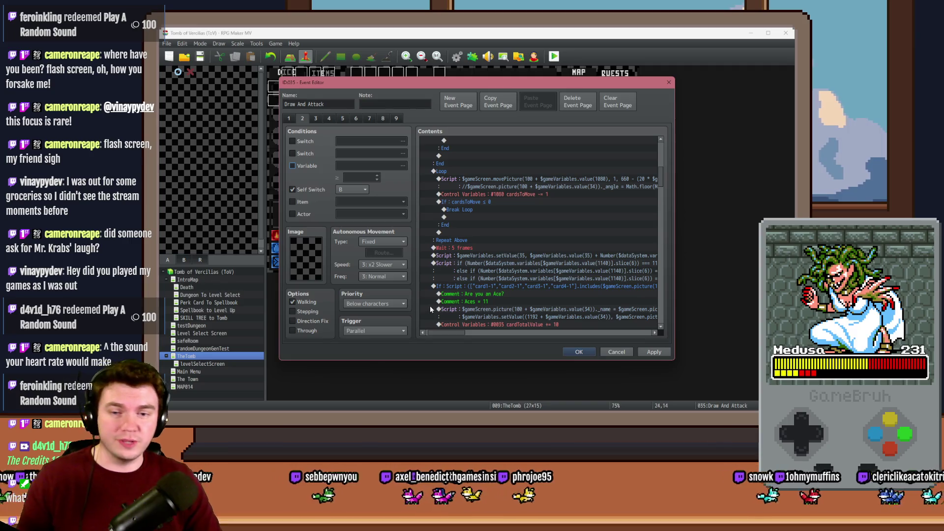
Insert a default white 60-frame Flash Screen at the card-value script, then apply and close the event
{"action": "left_click", "coordinate": [488, 263]}
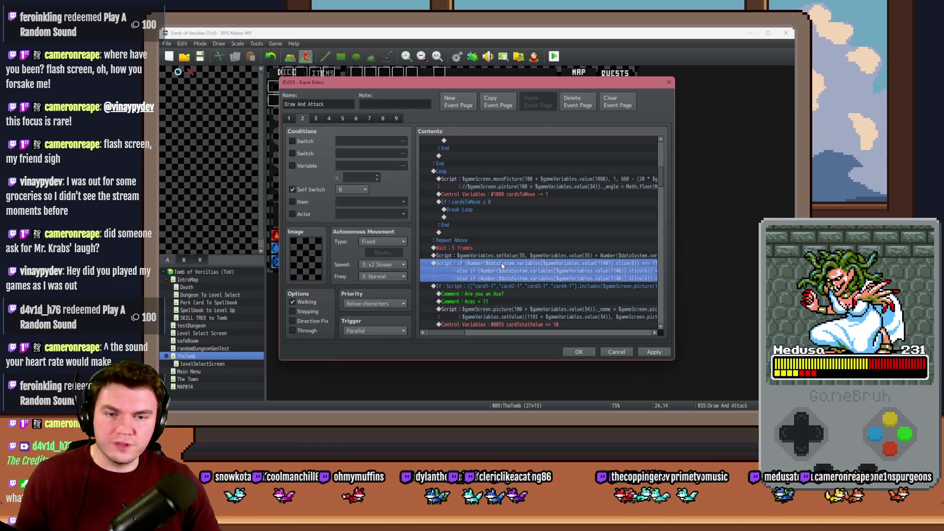
{"action": "key", "text": "Insert"}
{"action": "left_click", "coordinate": [570, 198]}
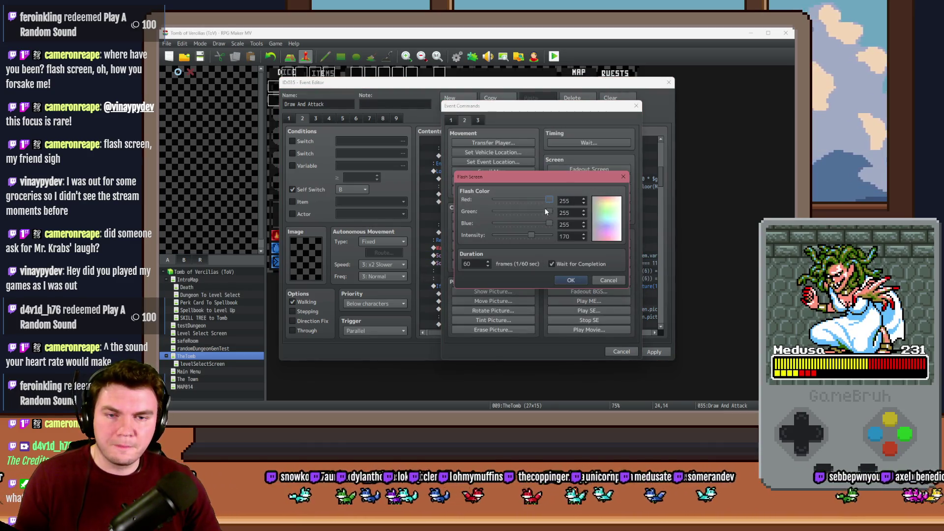
{"action": "left_click", "coordinate": [569, 280]}
{"action": "left_click", "coordinate": [554, 266]}
{"action": "left_click", "coordinate": [554, 270]}
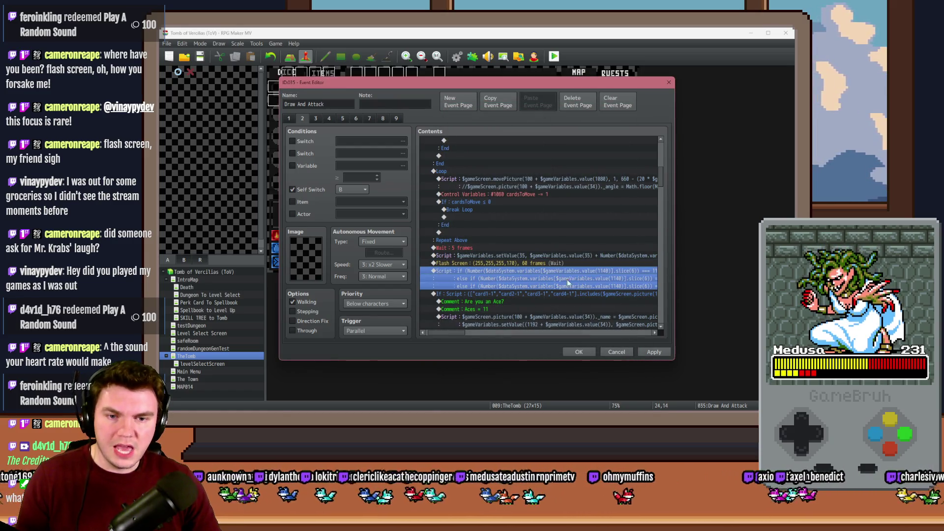
{"action": "left_click", "coordinate": [653, 352]}
{"action": "left_click", "coordinate": [578, 351]}
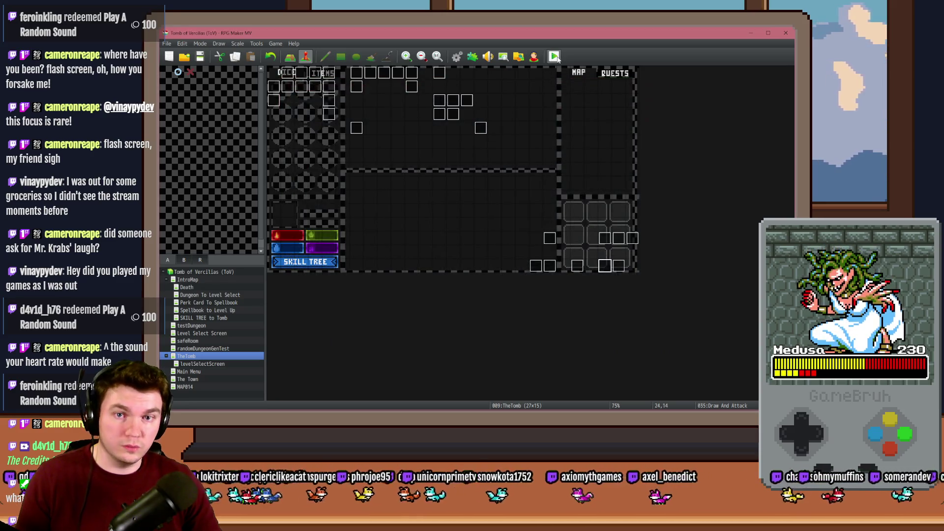
Save and playtest the fight, pick a perk card, and open the F9 debug variable list
{"action": "left_click", "coordinate": [554, 56]}
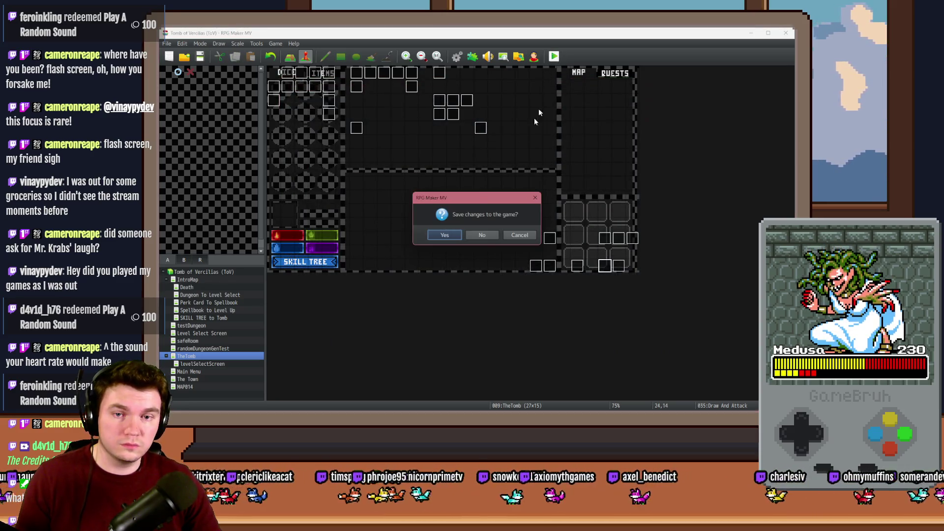
{"action": "left_click", "coordinate": [444, 235]}
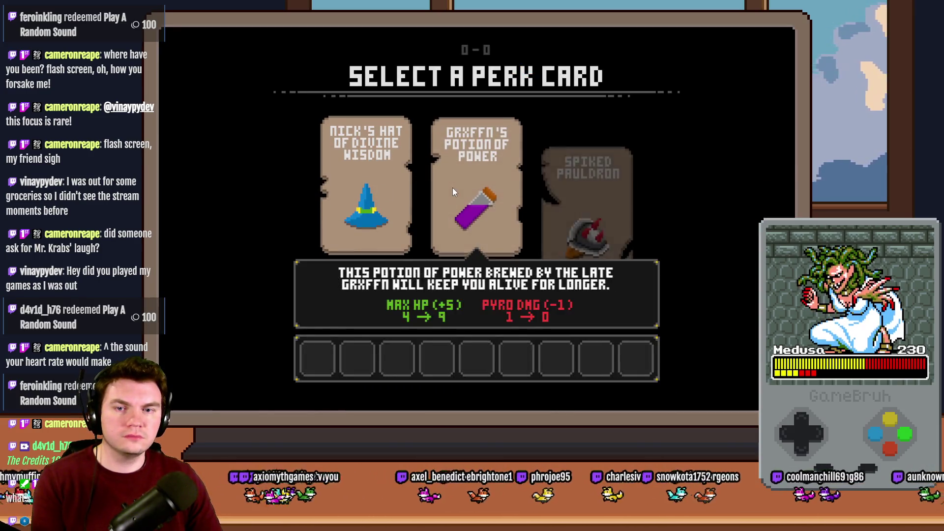
{"action": "left_click", "coordinate": [452, 188]}
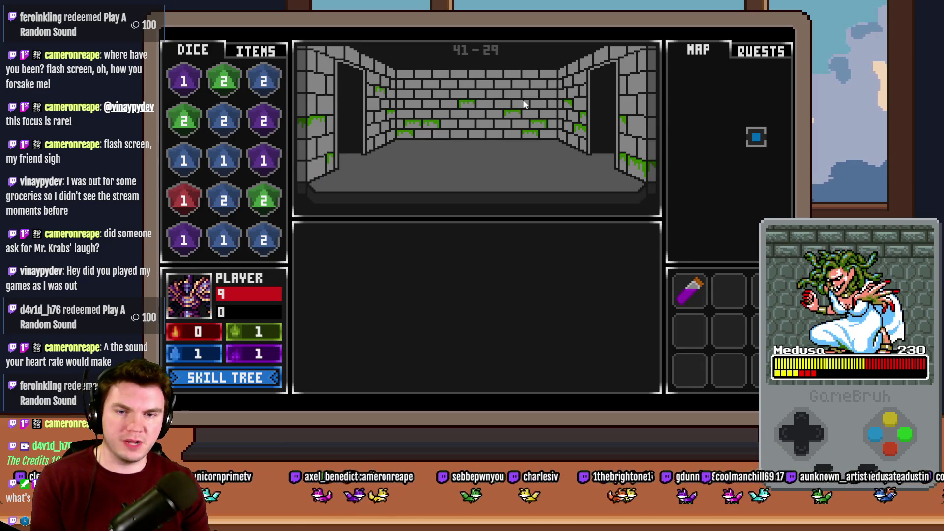
{"action": "key", "text": "F9"}
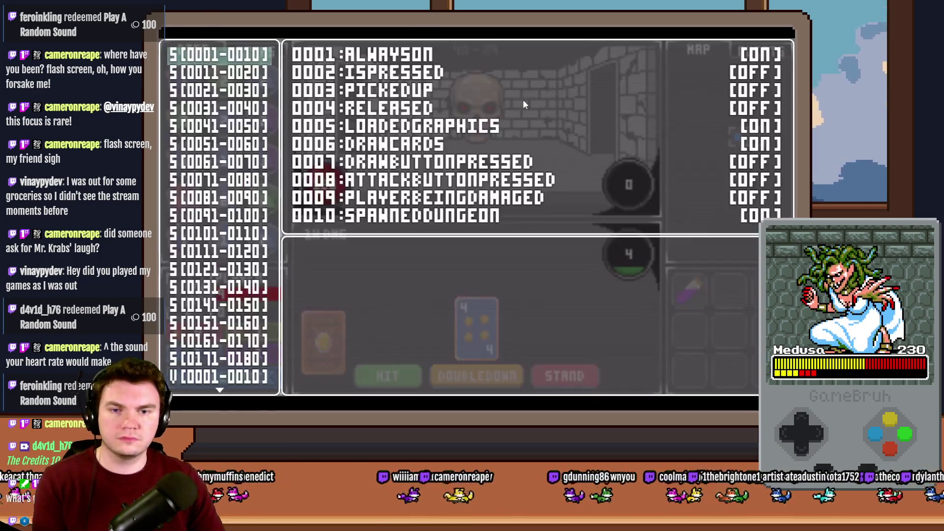
{"action": "key", "text": "Up"}
{"action": "key", "text": "Up"}
{"action": "key", "text": "Up"}
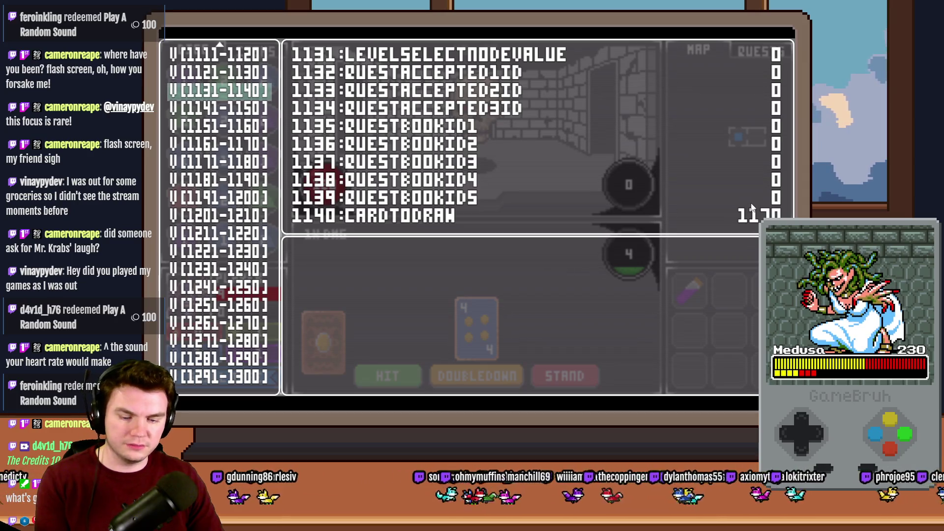
Draw a card and browse debug variable ranges 1131–1180 to find the card values
{"action": "key", "text": "space"}
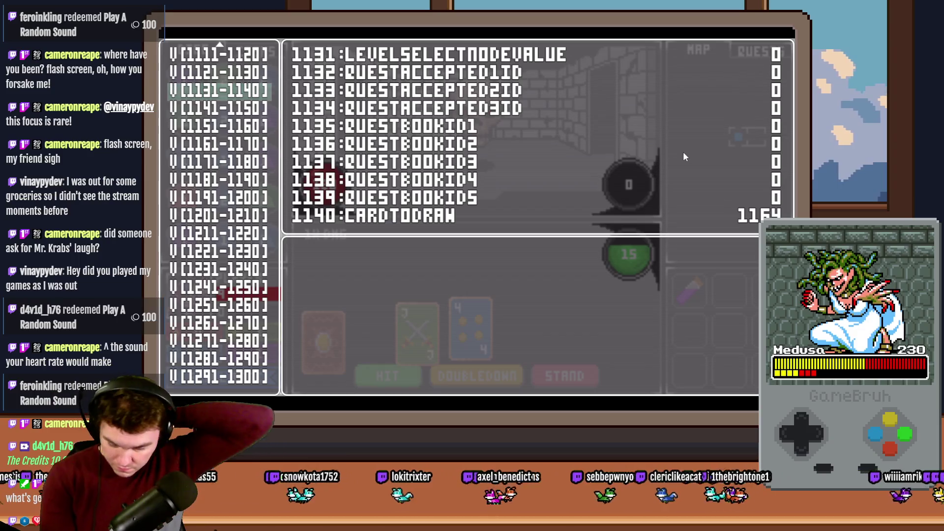
{"action": "key", "text": "F1"}
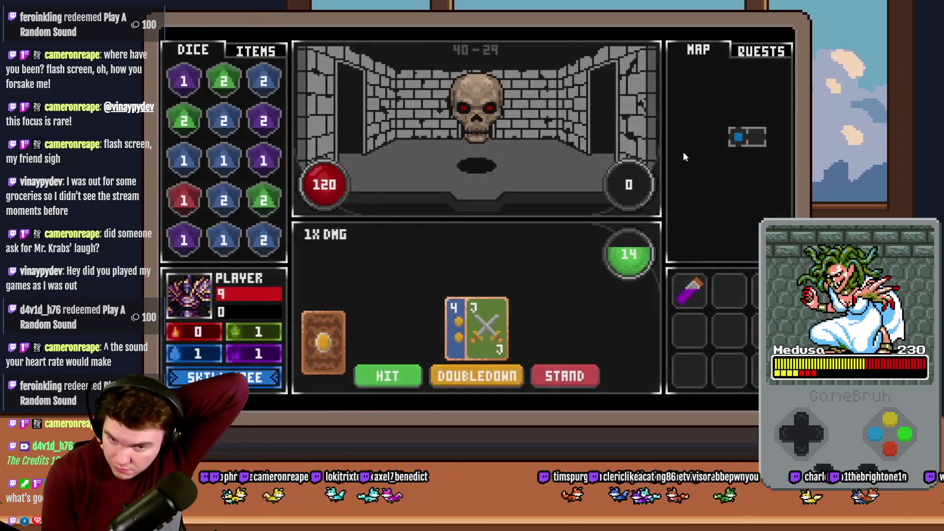
{"action": "key", "text": "F1"}
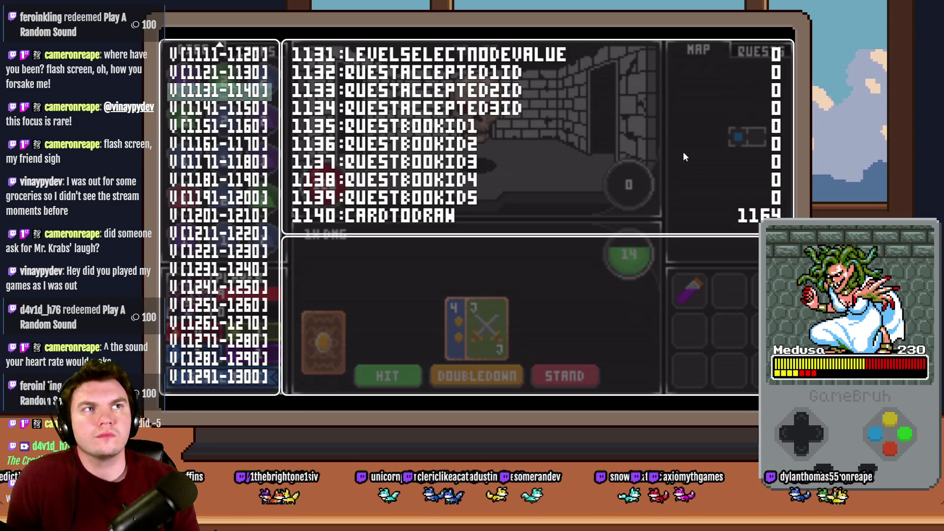
{"action": "key", "text": "Down"}
{"action": "key", "text": "Down"}
{"action": "key", "text": "Down"}
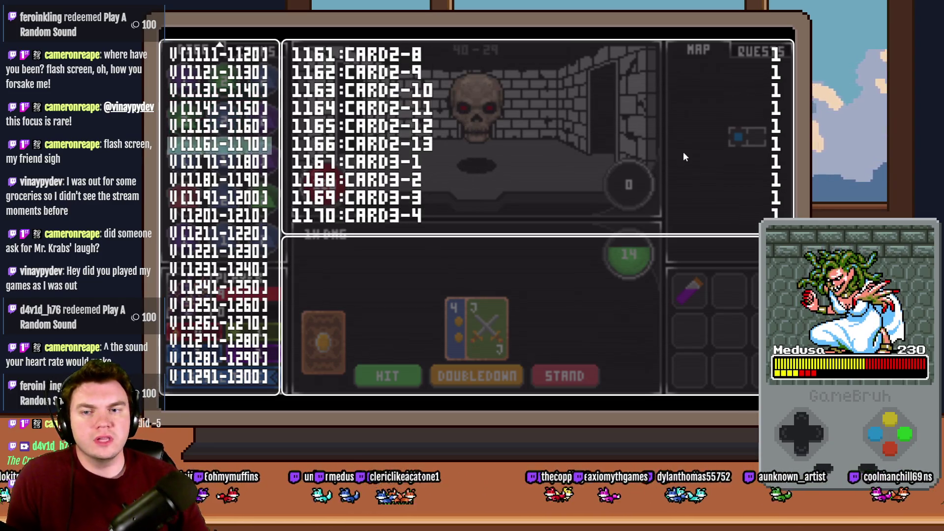
{"action": "key", "text": "Down"}
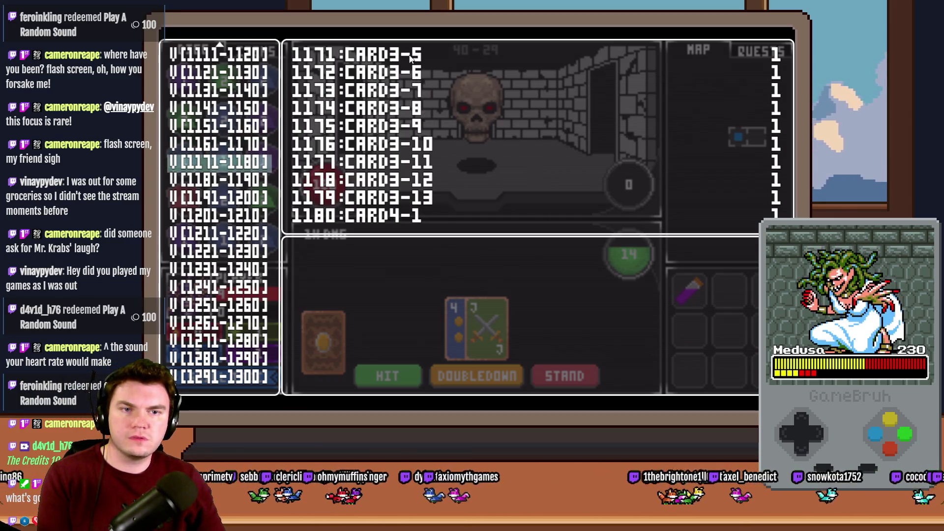
{"action": "key", "text": "Up"}
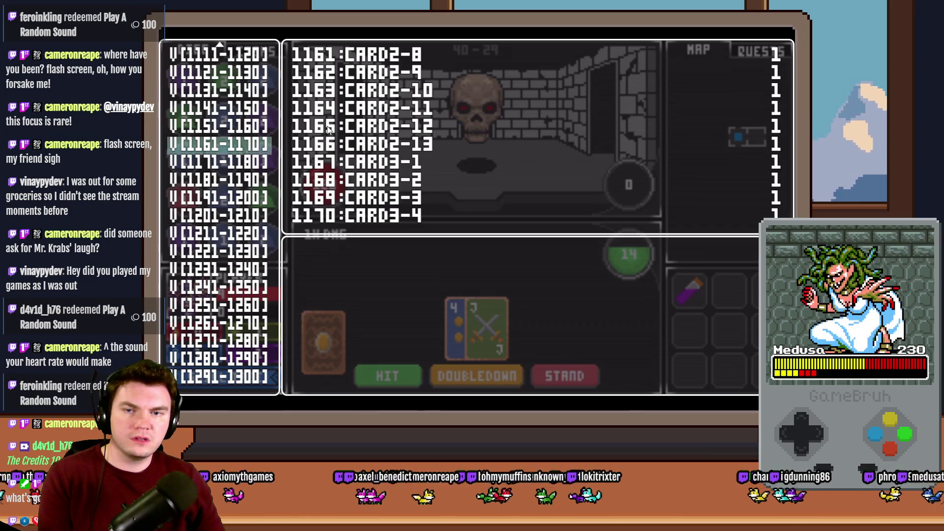
{"action": "key", "text": "Up"}
{"action": "key", "text": "Up"}
{"action": "key", "text": "Up"}
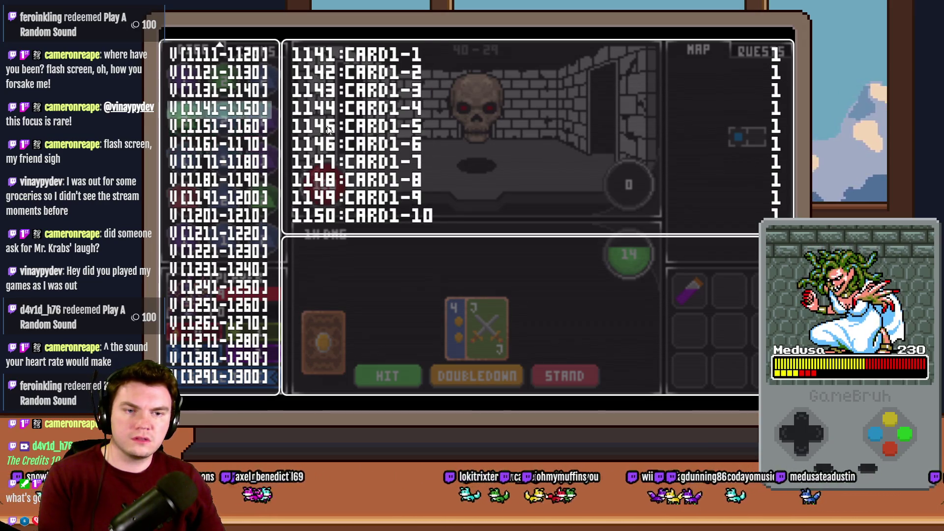
{"action": "key", "text": "Down"}
{"action": "key", "text": "Down"}
{"action": "key", "text": "Down"}
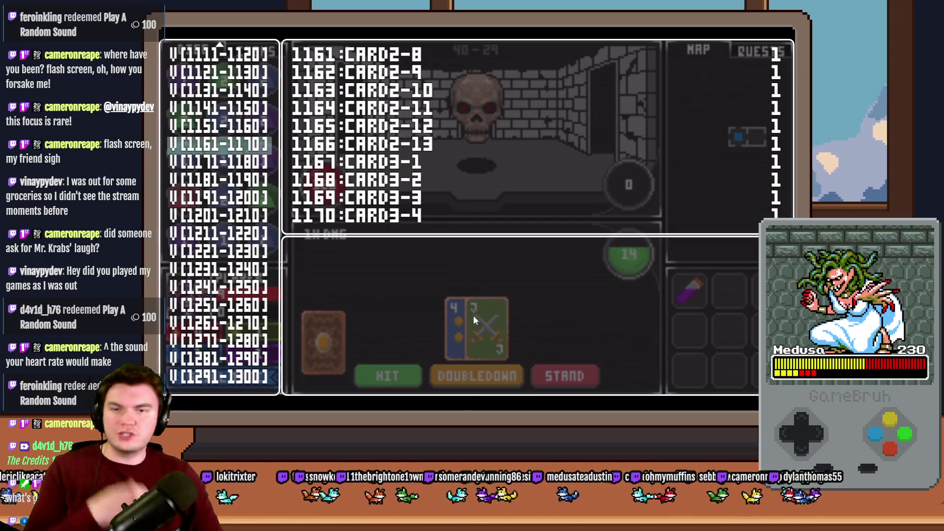
{"action": "key", "text": "Up"}
{"action": "key", "text": "Down"}
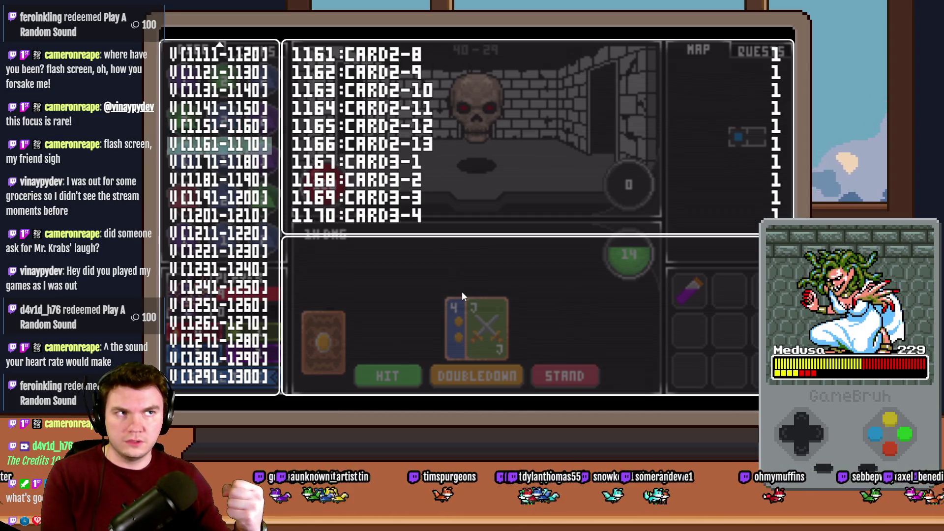
Draw another card while watching CARDTODRAW and the card variables 1151–1160
{"action": "key", "text": "Up"}
{"action": "key", "text": "Up"}
{"action": "key", "text": "Up"}
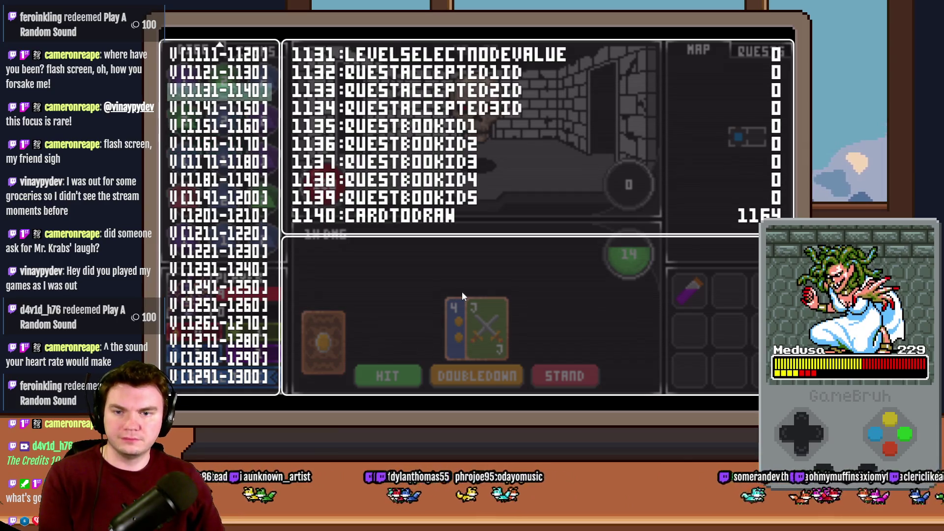
{"action": "key", "text": "space"}
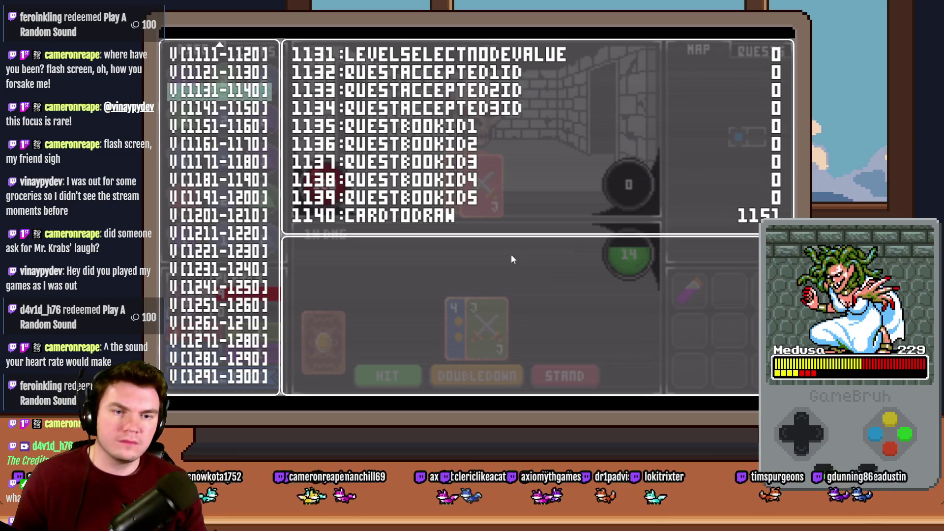
{"action": "key", "text": "Down"}
{"action": "key", "text": "Down"}
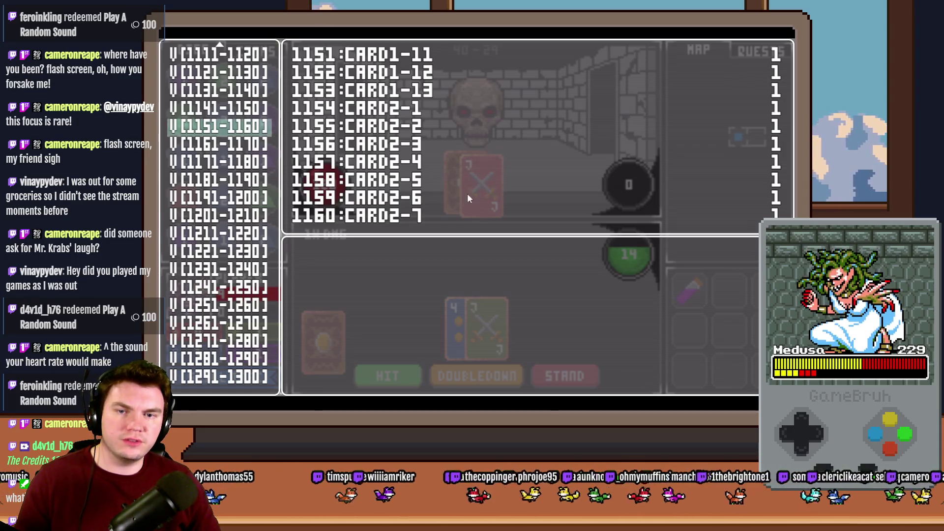
Close the playtest and review Draw And Attack's page 2 scripts without changing anything
{"action": "left_click", "coordinate": [790, 40]}
{"action": "double_click", "coordinate": [602, 267]}
{"action": "left_click", "coordinate": [302, 119]}
{"action": "scroll", "coordinate": [517, 258], "scroll_direction": "down", "scroll_amount": 10}
{"action": "scroll", "coordinate": [517, 261], "scroll_direction": "down", "scroll_amount": 3}
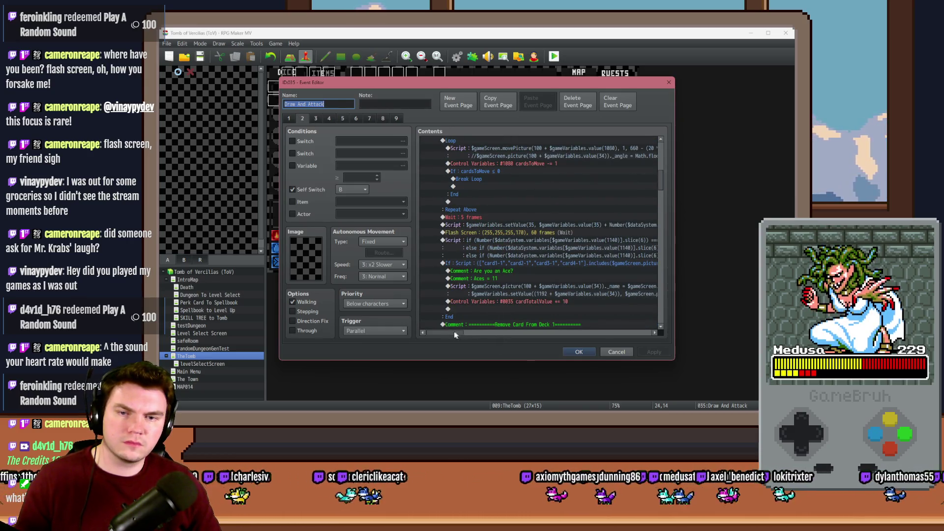
{"action": "left_click_drag", "start_coordinate": [451, 333], "coordinate": [485, 338]}
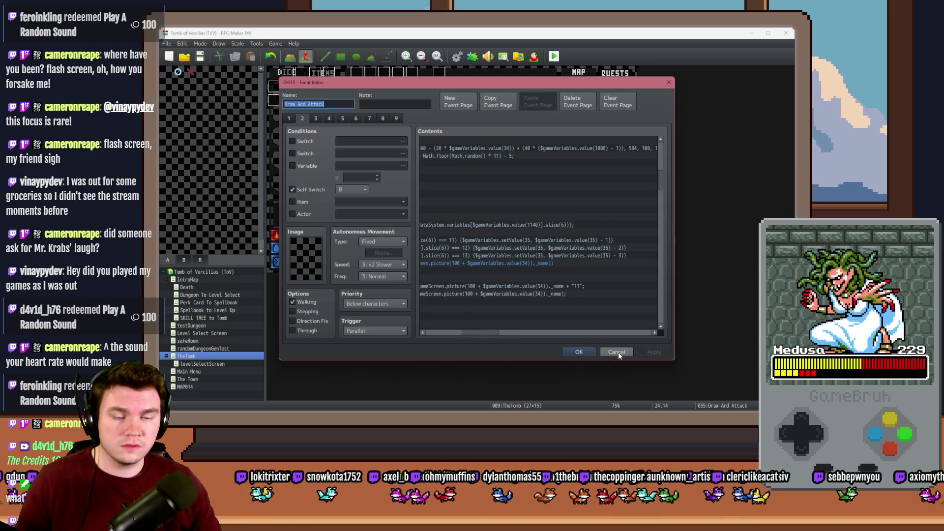
{"action": "left_click", "coordinate": [579, 352]}
Look over the Monster Draw event's script lines and close it
{"action": "double_click", "coordinate": [619, 268]}
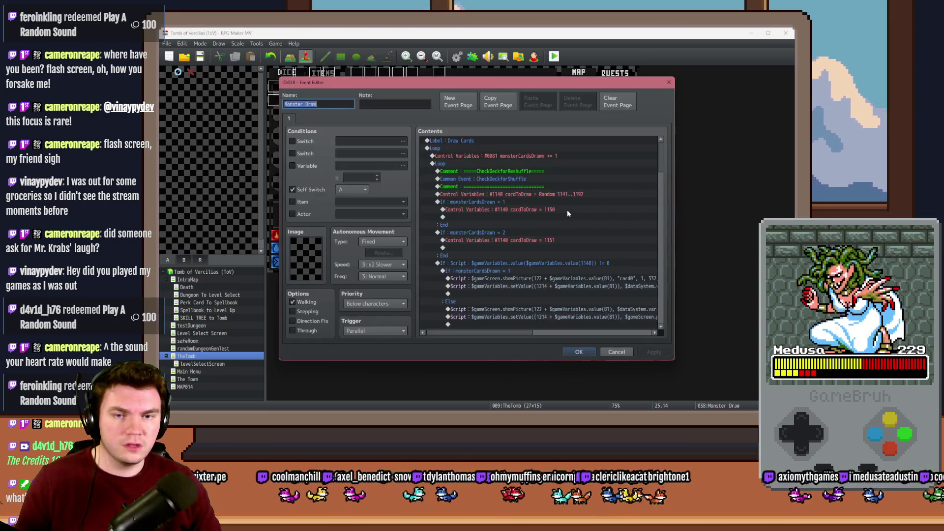
{"action": "scroll", "coordinate": [565, 303], "scroll_direction": "down", "scroll_amount": 6}
{"action": "left_click_drag", "start_coordinate": [524, 333], "coordinate": [621, 334]}
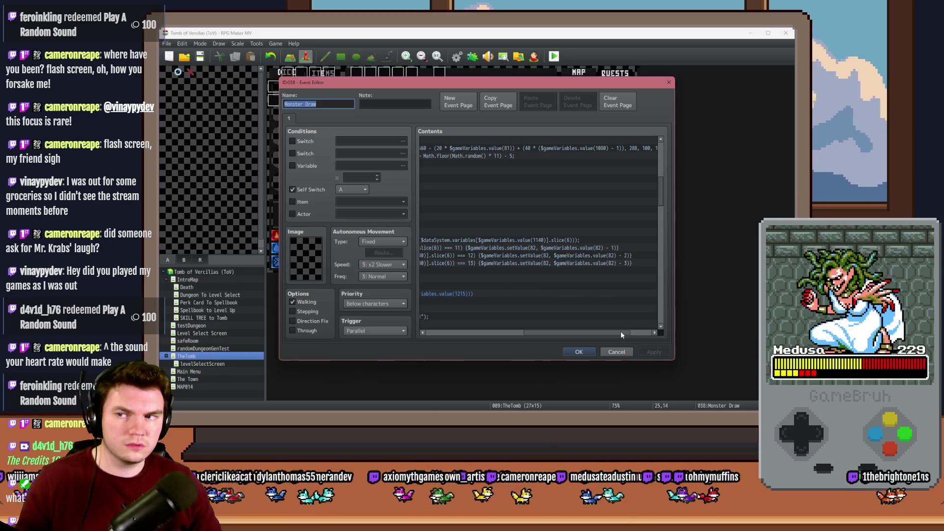
{"action": "mouse_move", "coordinate": [621, 335]}
{"action": "left_mouse_down"}
{"action": "mouse_move", "coordinate": [538, 336]}
{"action": "mouse_move", "coordinate": [591, 336]}
{"action": "mouse_move", "coordinate": [580, 332]}
{"action": "left_mouse_up"}
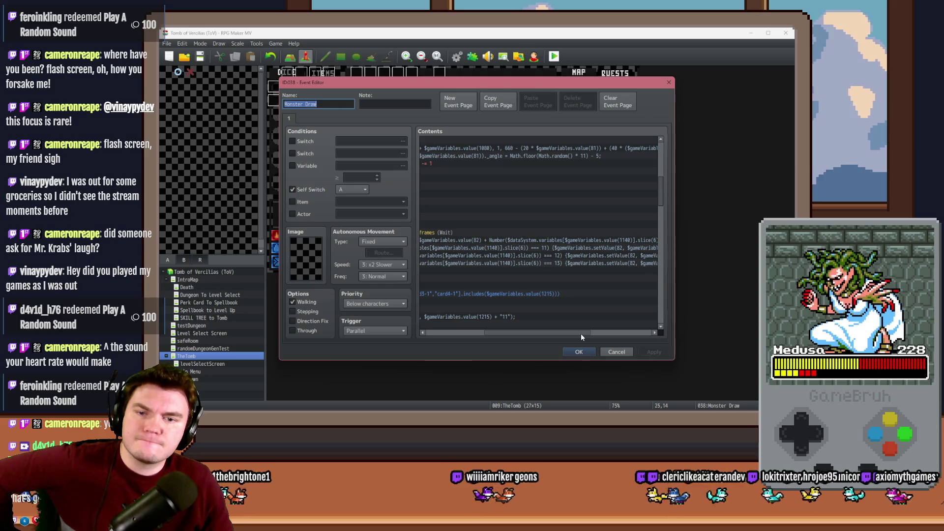
{"action": "left_click", "coordinate": [581, 353]}
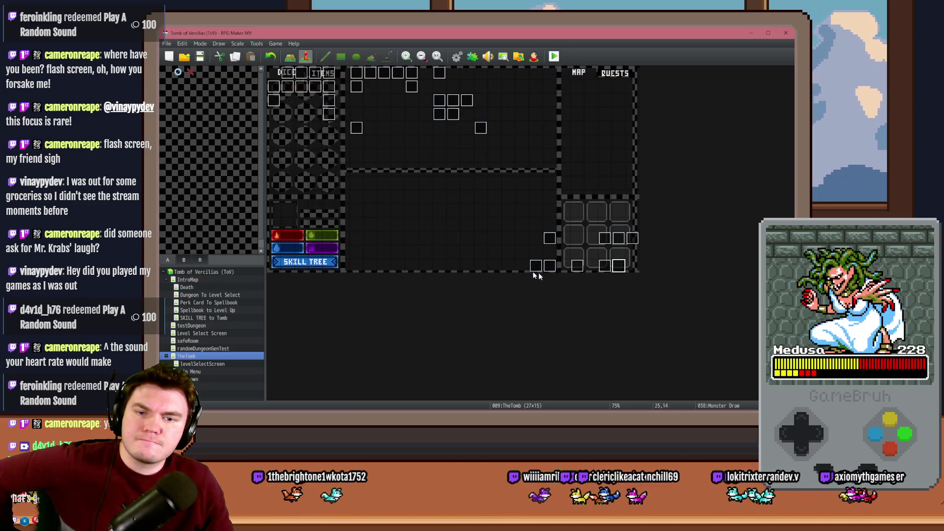
{"action": "left_click", "coordinate": [605, 266]}
{"action": "double_click", "coordinate": [605, 266]}
{"action": "scroll", "coordinate": [476, 258], "scroll_direction": "down", "scroll_amount": 5}
{"action": "scroll", "coordinate": [525, 246], "scroll_direction": "down", "scroll_amount": 10}
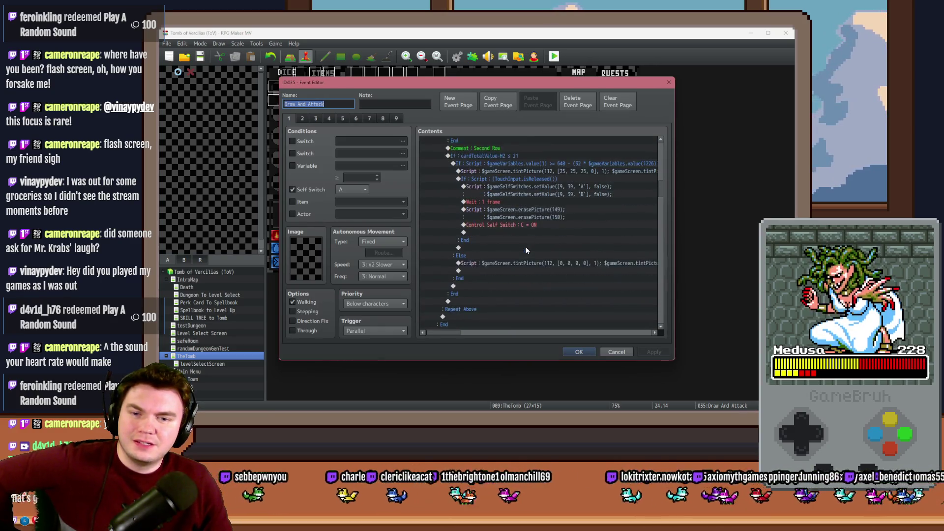
{"action": "left_click", "coordinate": [302, 119]}
{"action": "scroll", "coordinate": [515, 222], "scroll_direction": "down", "scroll_amount": 10}
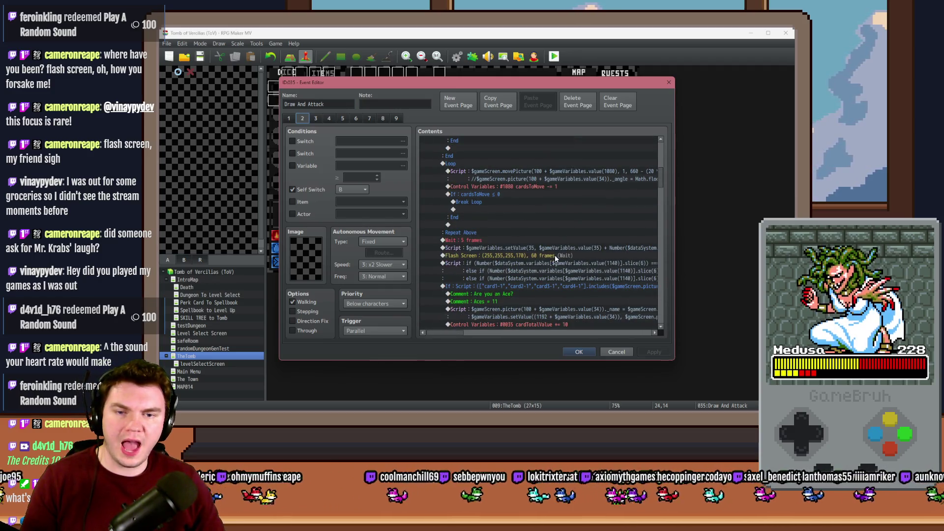
{"action": "left_click", "coordinate": [554, 256]}
{"action": "left_click", "coordinate": [554, 262]}
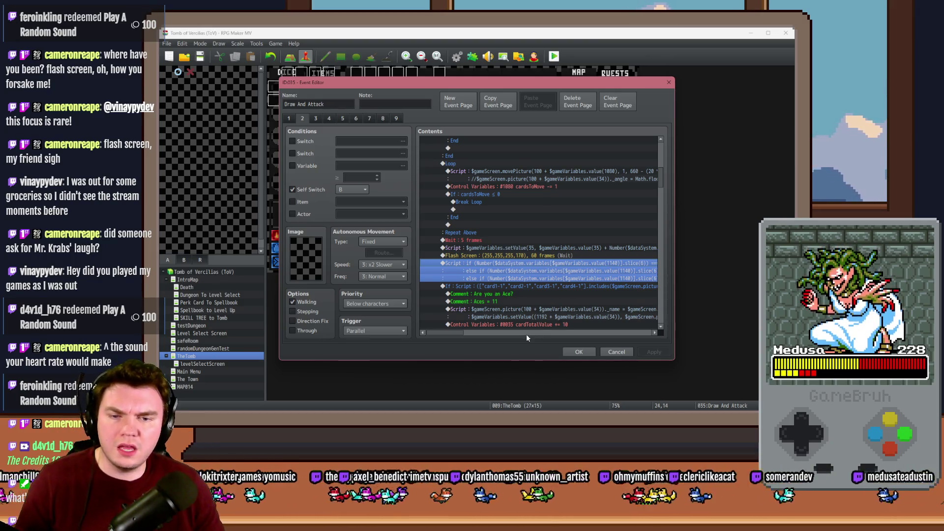
{"action": "mouse_move", "coordinate": [450, 337]}
{"action": "left_mouse_down"}
{"action": "mouse_move", "coordinate": [491, 332]}
{"action": "mouse_move", "coordinate": [455, 331]}
{"action": "left_mouse_up"}
{"action": "scroll", "coordinate": [506, 295], "scroll_direction": "up", "scroll_amount": 2}
{"action": "scroll", "coordinate": [509, 294], "scroll_direction": "up", "scroll_amount": 3}
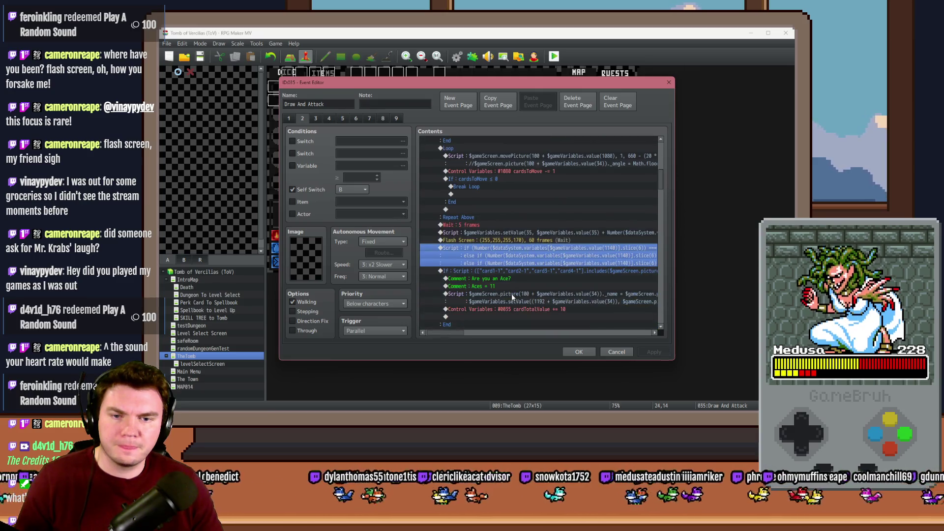
{"action": "scroll", "coordinate": [511, 293], "scroll_direction": "down", "scroll_amount": 3}
{"action": "scroll", "coordinate": [514, 298], "scroll_direction": "up", "scroll_amount": 6}
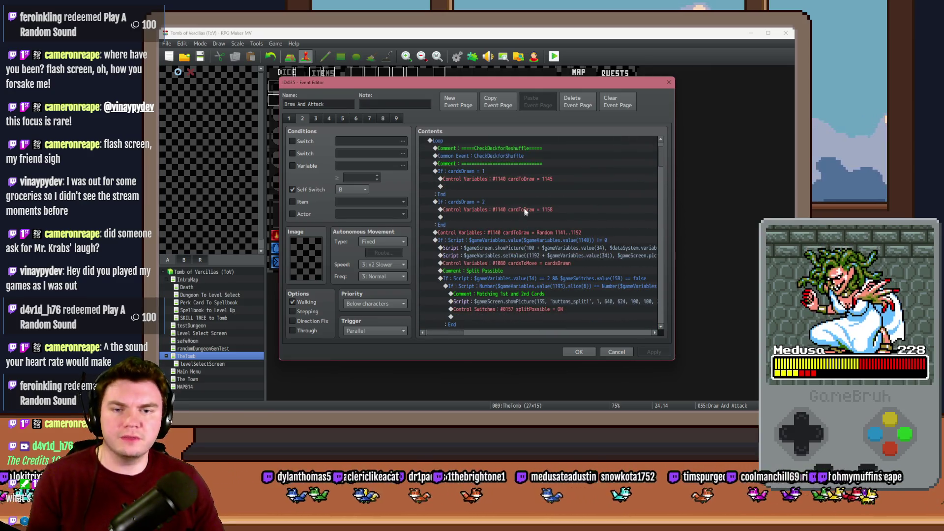
Delete the cardsDrawn = 1 and = 2 condition blocks, then undo the deletion
{"action": "left_click", "coordinate": [493, 201]}
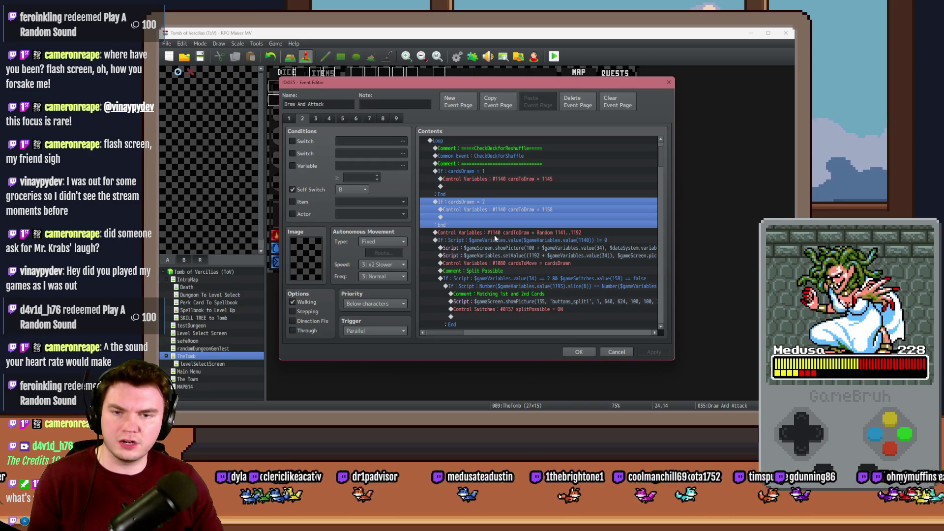
{"action": "left_click", "coordinate": [500, 184], "text": "shift"}
{"action": "key", "text": "Delete"}
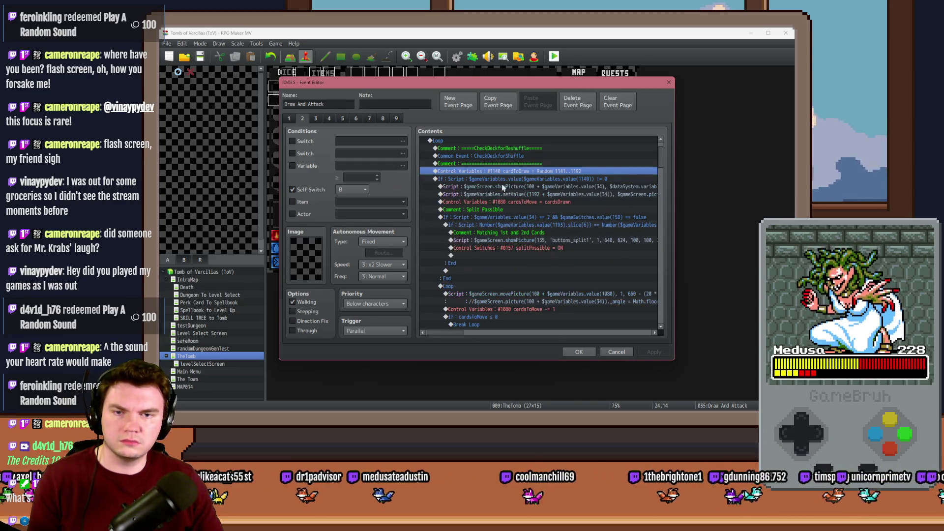
{"action": "key", "text": "ctrl+z"}
Change the forced cardToDraw constants from 1145 to 1151 and 1152
{"action": "left_click", "coordinate": [509, 187]}
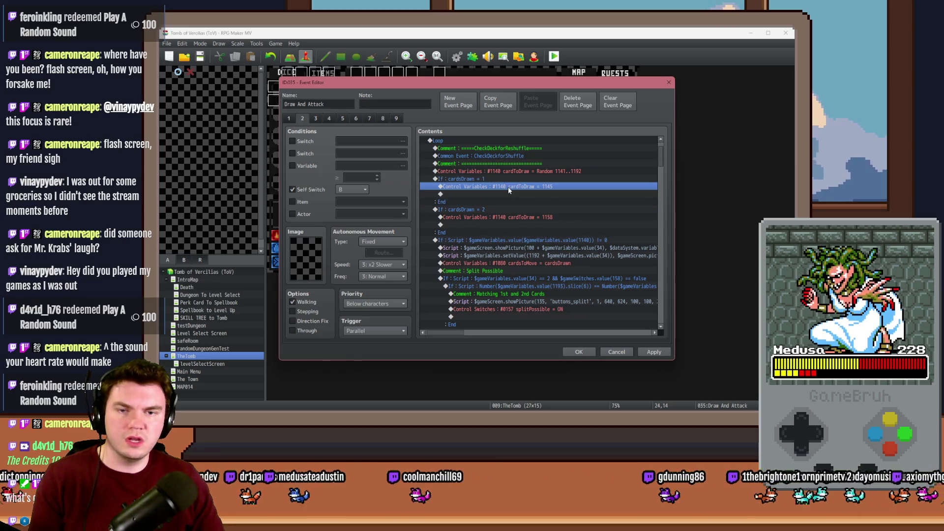
{"action": "double_click", "coordinate": [496, 186]}
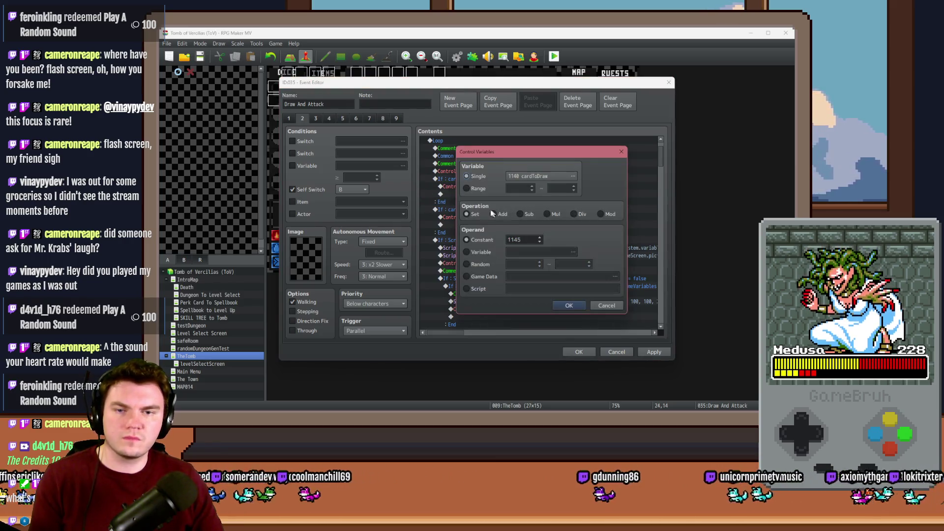
{"action": "left_click", "coordinate": [573, 176]}
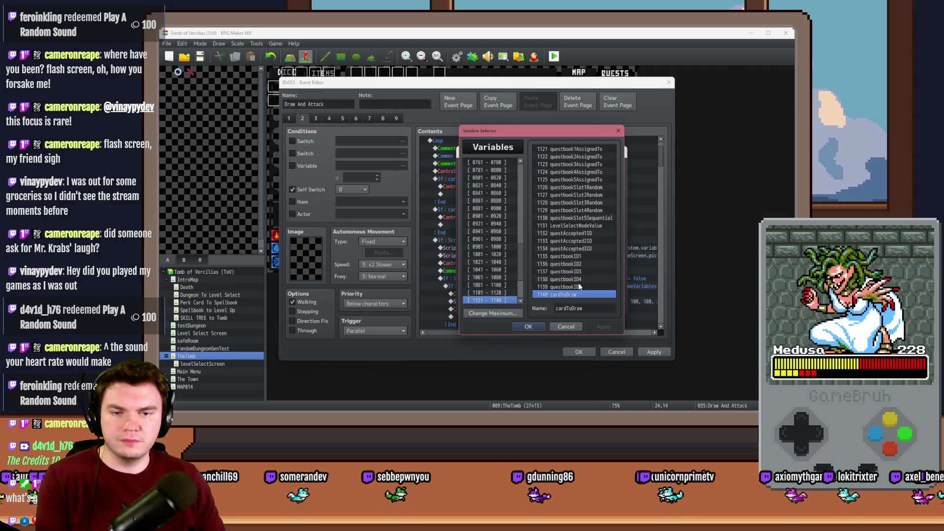
{"action": "scroll", "coordinate": [579, 283], "scroll_direction": "down", "scroll_amount": 1}
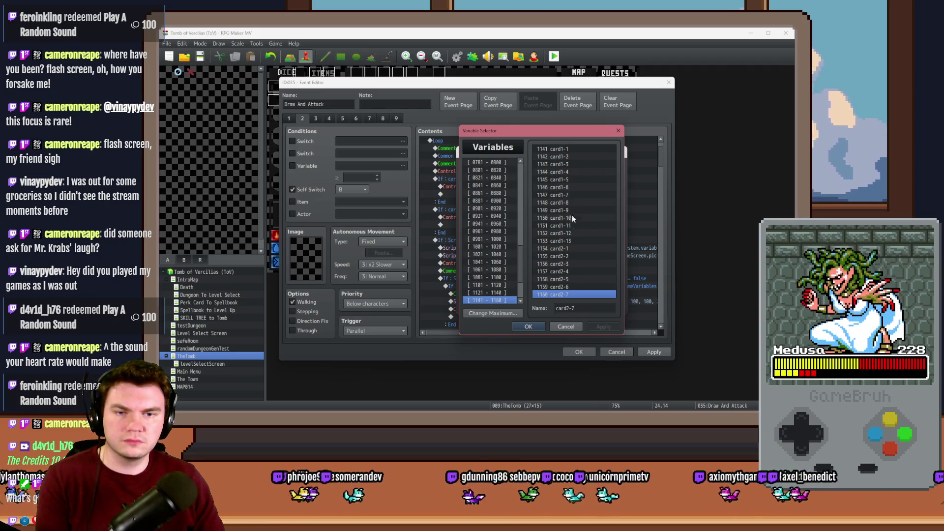
{"action": "key", "text": "Escape"}
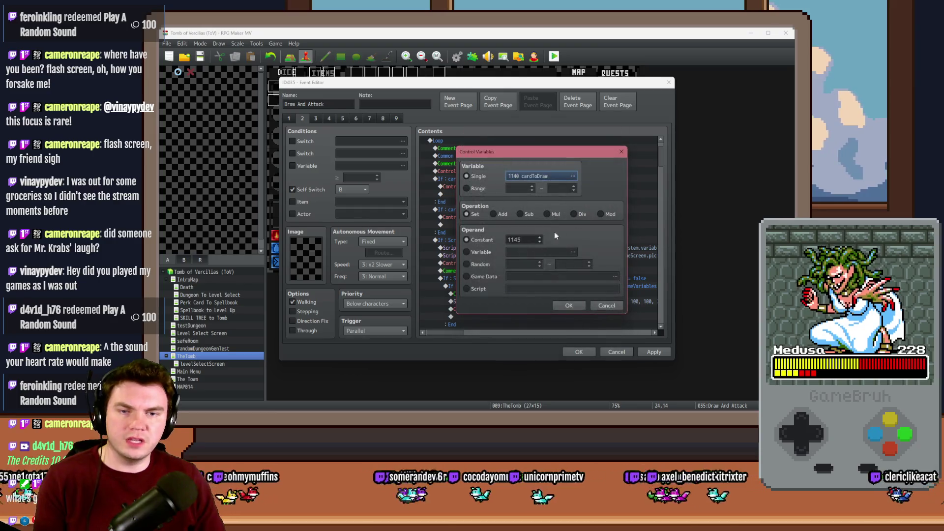
{"action": "double_click", "coordinate": [527, 239]}
{"action": "type", "text": "1151"}
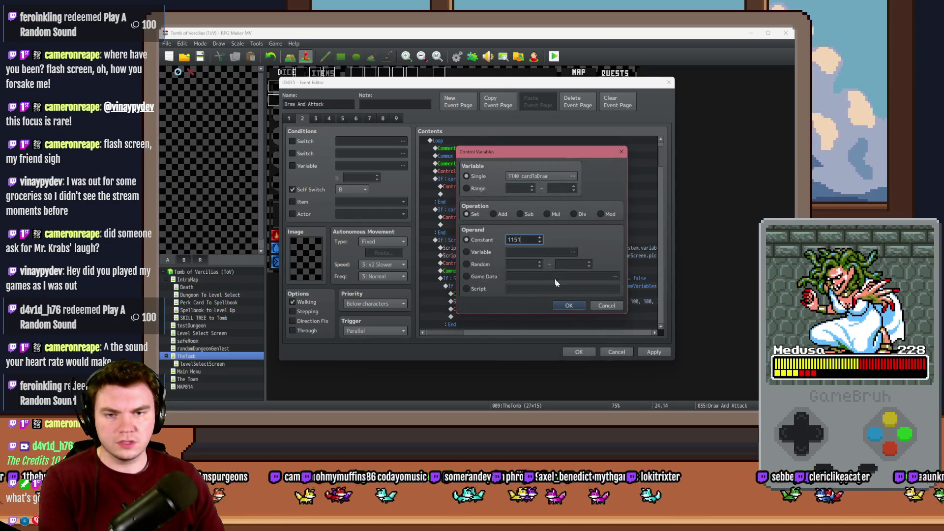
{"action": "left_click", "coordinate": [567, 307]}
{"action": "double_click", "coordinate": [551, 263]}
{"action": "double_click", "coordinate": [523, 239]}
{"action": "type", "text": "11"}
{"action": "left_click", "coordinate": [569, 305]}
Close the event and launch a saved playtest
{"action": "left_click", "coordinate": [579, 351]}
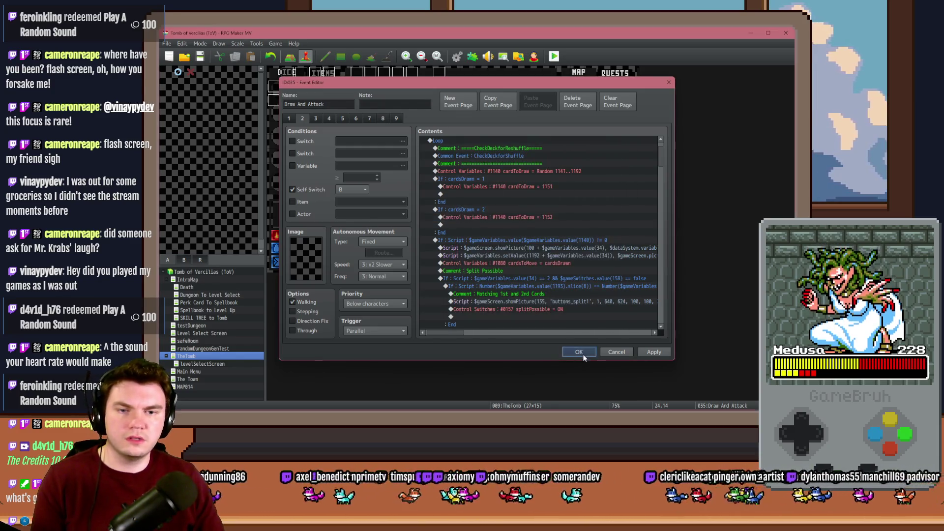
{"action": "left_click", "coordinate": [553, 56]}
{"action": "left_click", "coordinate": [454, 236]}
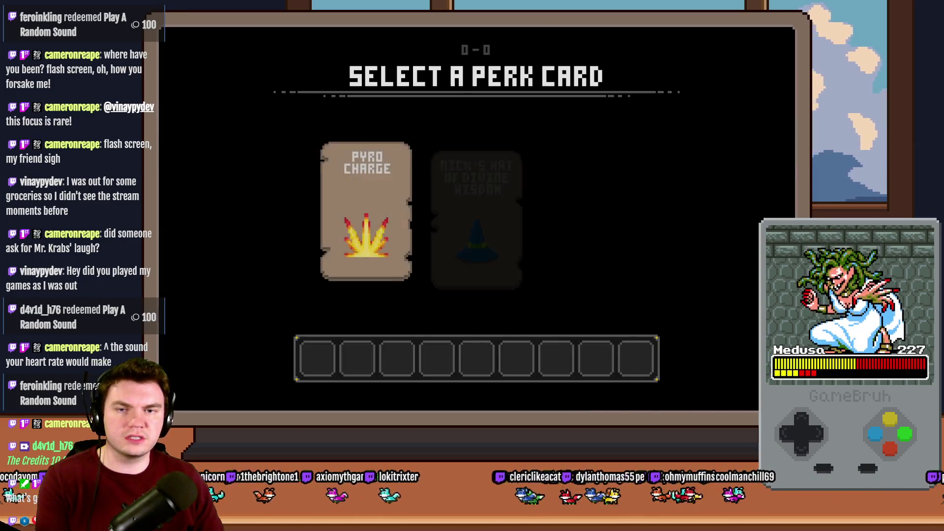
Pick Pyro Charge, confirm HandCard 1 and 2 are CARD1-11 and CARD1-12, then reopen Draw And Attack
{"action": "left_click", "coordinate": [398, 180]}
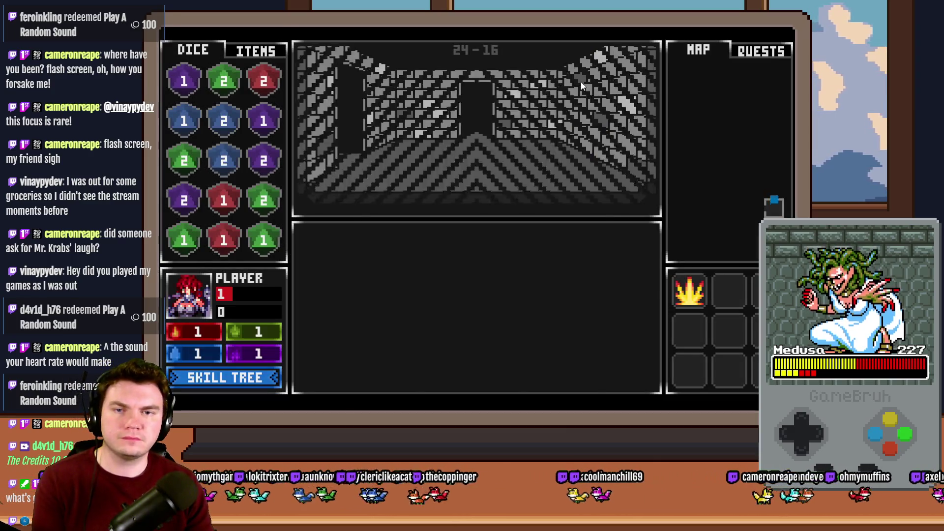
{"action": "key", "text": "F9"}
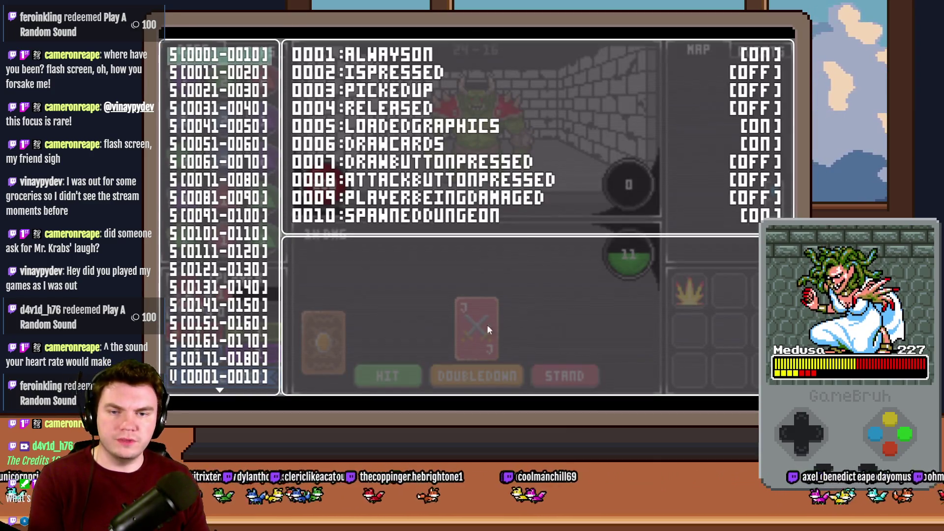
{"action": "key", "text": "Up"}
{"action": "key", "text": "Up"}
{"action": "key", "text": "Up"}
{"action": "key", "text": "Up"}
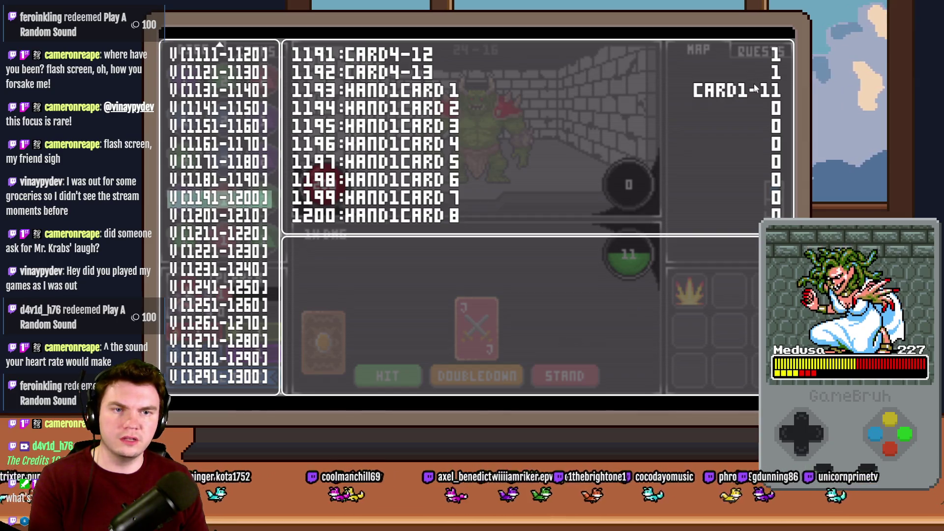
{"action": "key", "text": "h"}
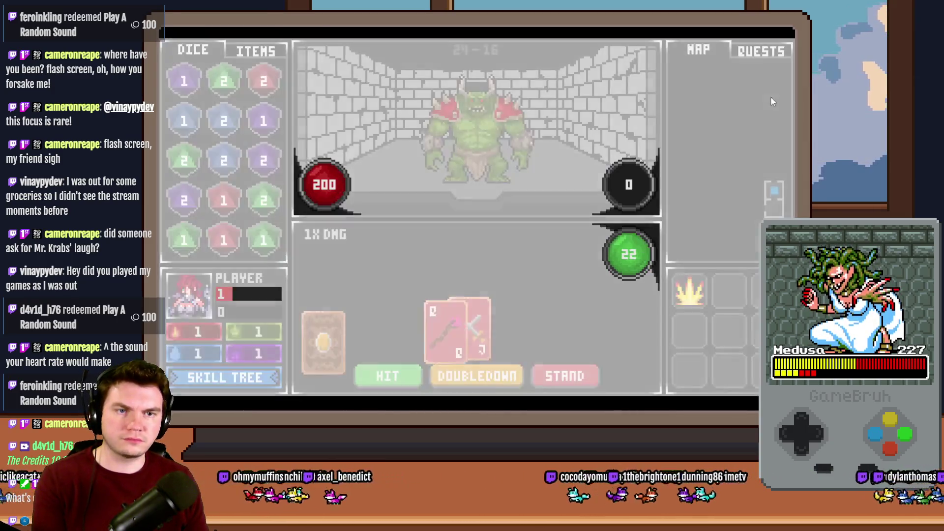
{"action": "key", "text": "F1"}
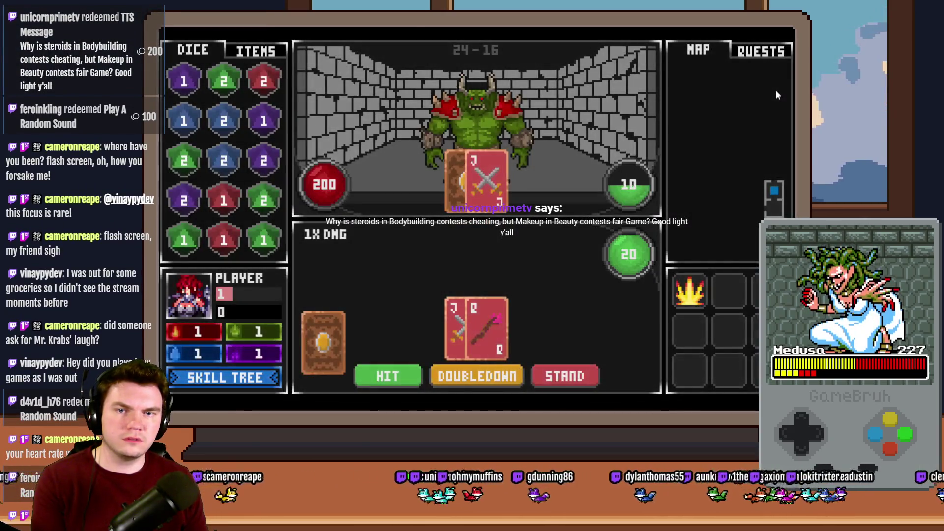
{"action": "key", "text": "F1"}
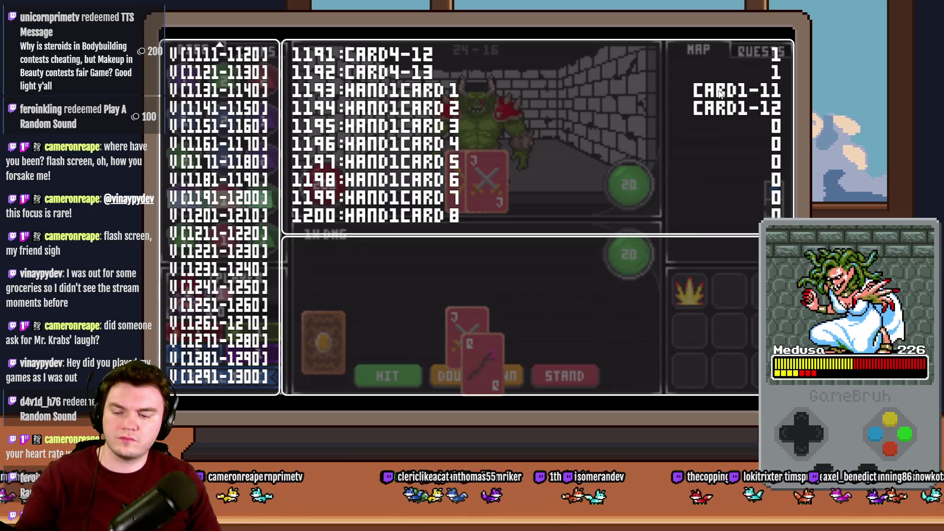
{"action": "left_click", "coordinate": [793, 41]}
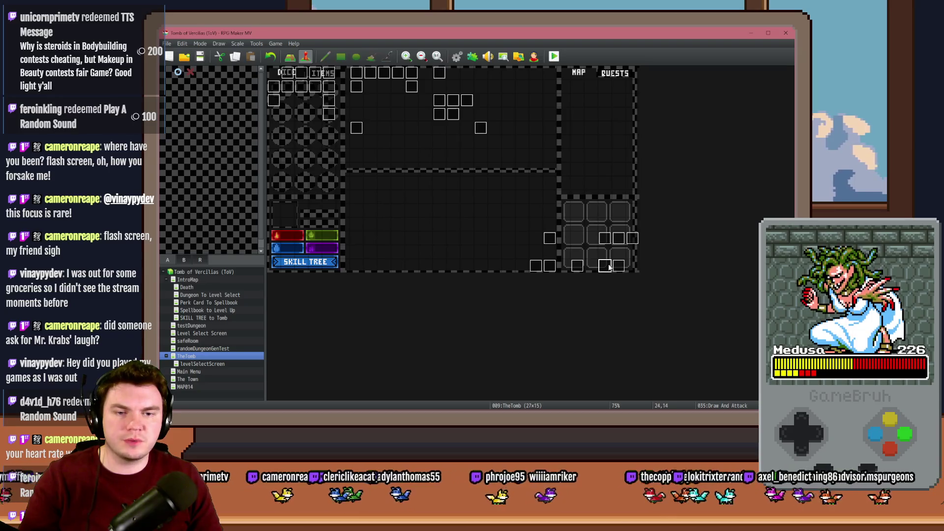
{"action": "double_click", "coordinate": [611, 267]}
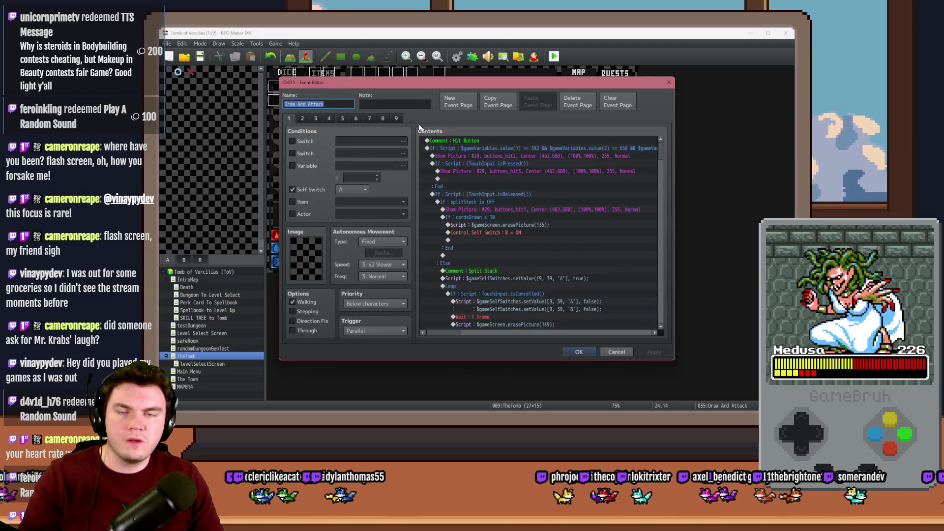
Open Monster Draw and scroll to the setValue script lines adjusting variable 82 for cards 11–13
{"action": "key", "text": "Escape"}
{"action": "double_click", "coordinate": [621, 264]}
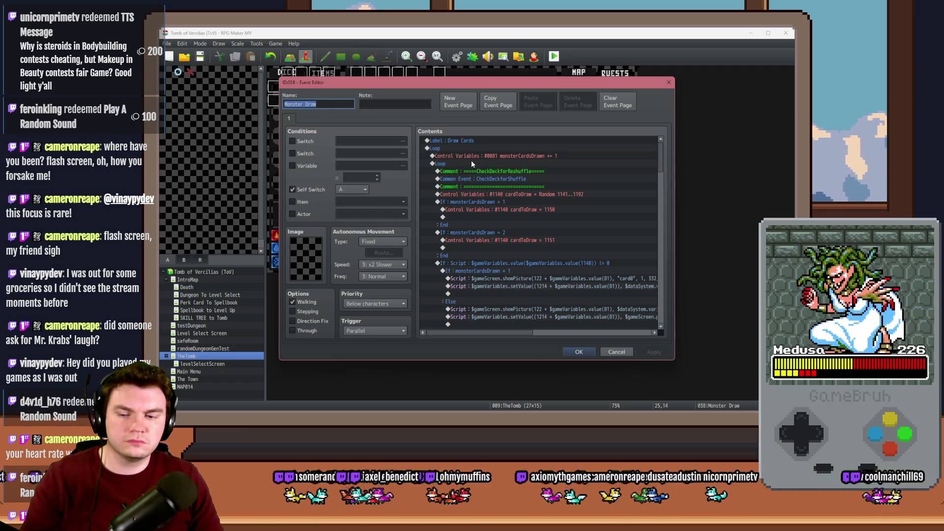
{"action": "scroll", "coordinate": [565, 247], "scroll_direction": "down", "scroll_amount": 2}
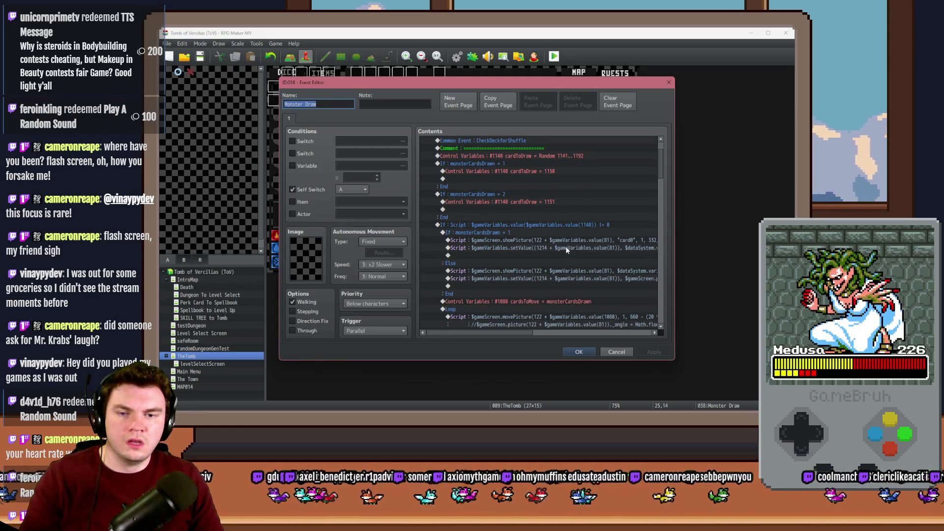
{"action": "scroll", "coordinate": [565, 247], "scroll_direction": "down", "scroll_amount": 2}
{"action": "scroll", "coordinate": [567, 248], "scroll_direction": "down", "scroll_amount": 6}
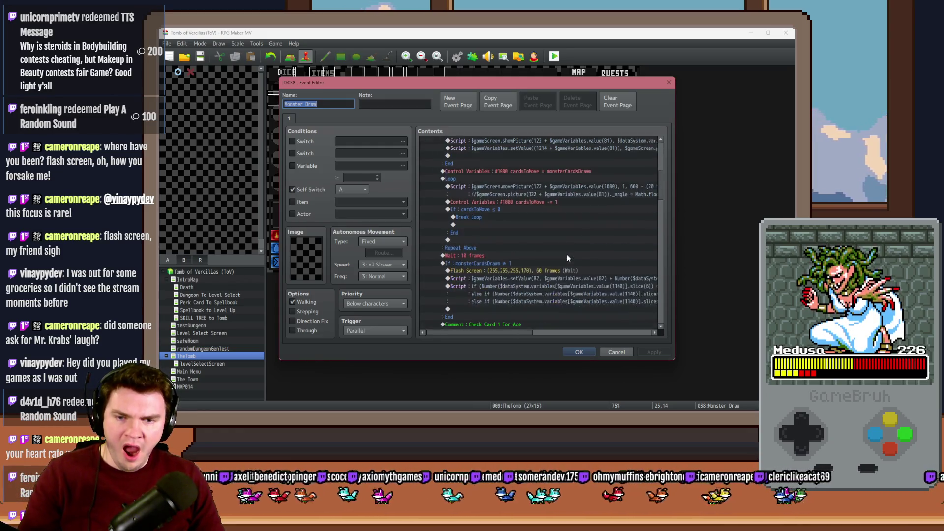
{"action": "left_click", "coordinate": [573, 224]}
{"action": "left_click", "coordinate": [570, 233]}
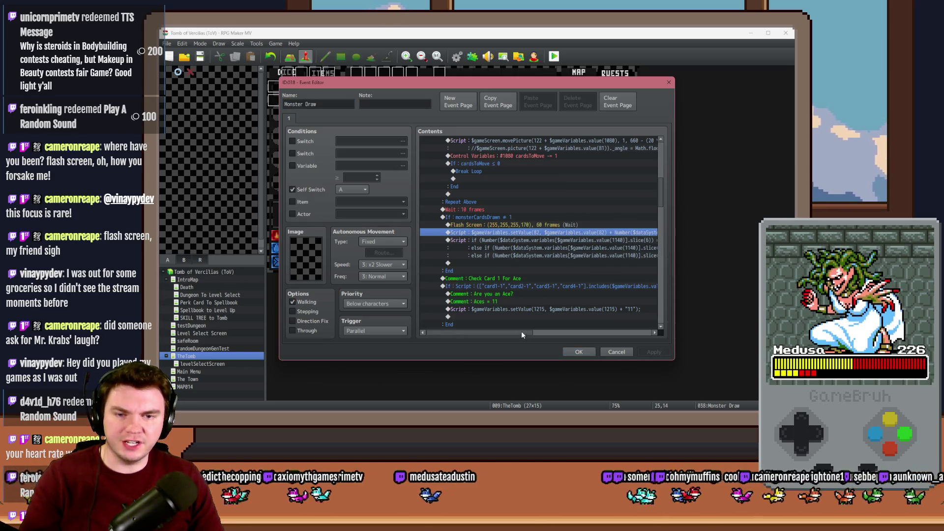
{"action": "left_click_drag", "start_coordinate": [521, 334], "coordinate": [604, 331]}
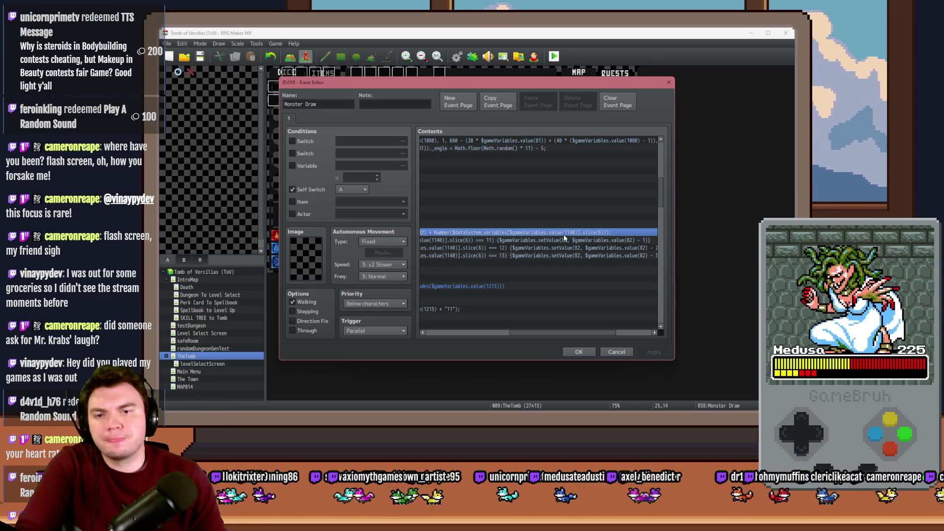
{"action": "left_click_drag", "start_coordinate": [555, 334], "coordinate": [477, 334]}
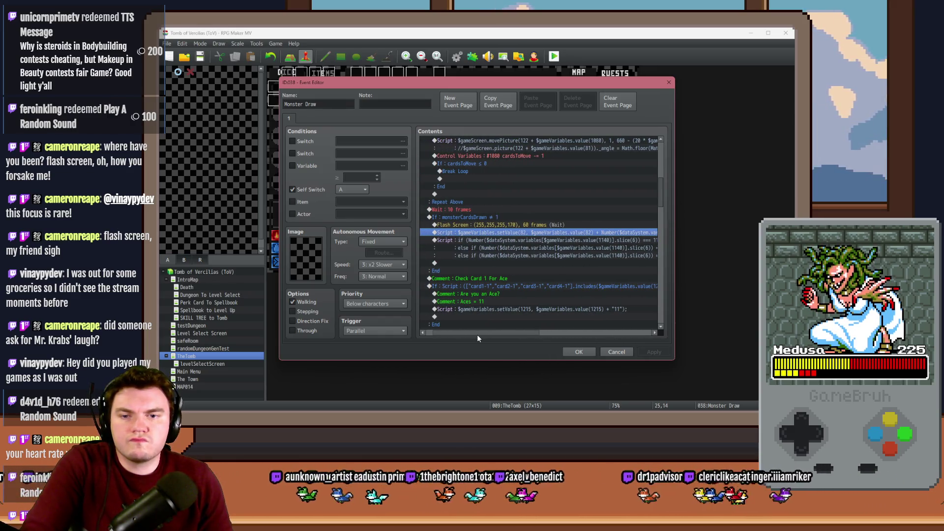
{"action": "left_click", "coordinate": [483, 222]}
{"action": "left_click", "coordinate": [482, 219]}
{"action": "left_click", "coordinate": [483, 235]}
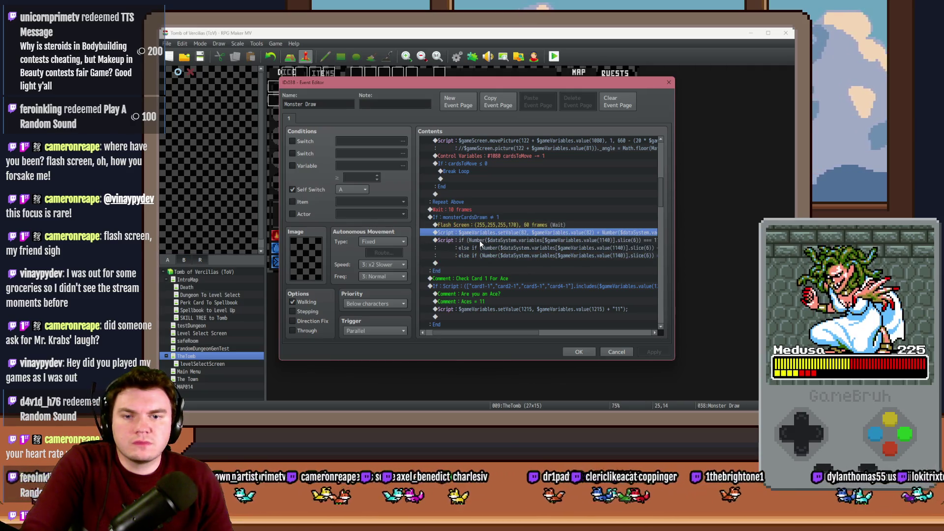
{"action": "left_click", "coordinate": [481, 242]}
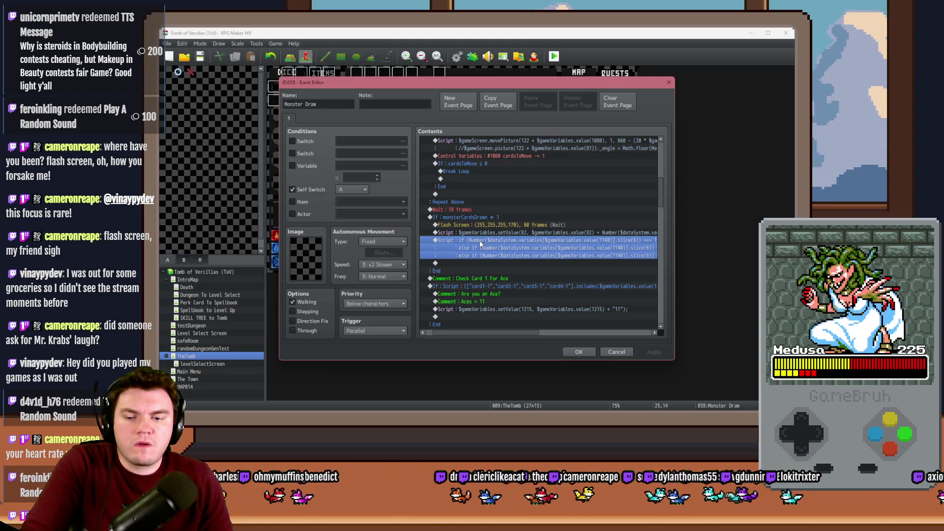
{"action": "scroll", "coordinate": [471, 270], "scroll_direction": "down", "scroll_amount": 2}
{"action": "scroll", "coordinate": [476, 292], "scroll_direction": "down", "scroll_amount": 6}
{"action": "left_click_drag", "start_coordinate": [484, 331], "coordinate": [468, 333]}
{"action": "scroll", "coordinate": [486, 267], "scroll_direction": "down", "scroll_amount": 2}
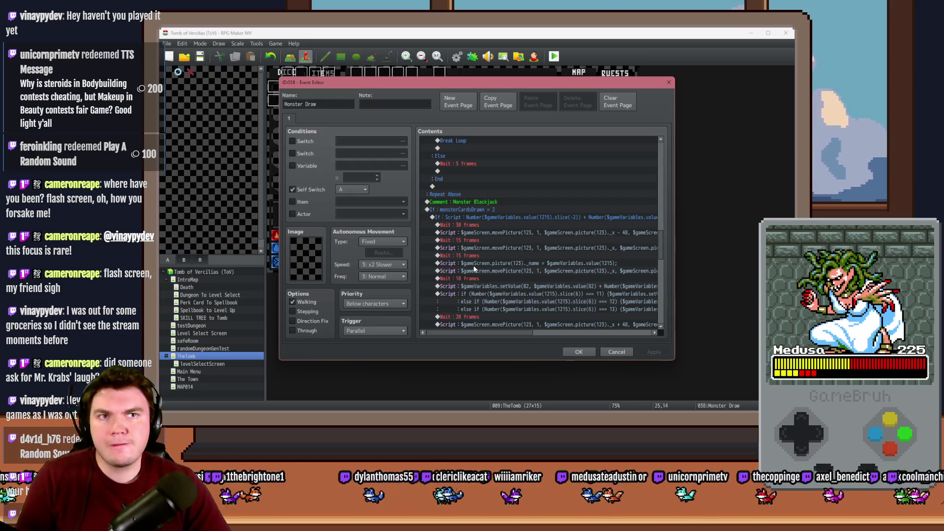
Locate and select the three-line card-value Script under If : monsterCardsDrawn = 1
{"action": "scroll", "coordinate": [472, 267], "scroll_direction": "down", "scroll_amount": 3}
{"action": "scroll", "coordinate": [471, 264], "scroll_direction": "down", "scroll_amount": 8}
{"action": "scroll", "coordinate": [476, 257], "scroll_direction": "up", "scroll_amount": 5}
{"action": "scroll", "coordinate": [475, 258], "scroll_direction": "up", "scroll_amount": 6}
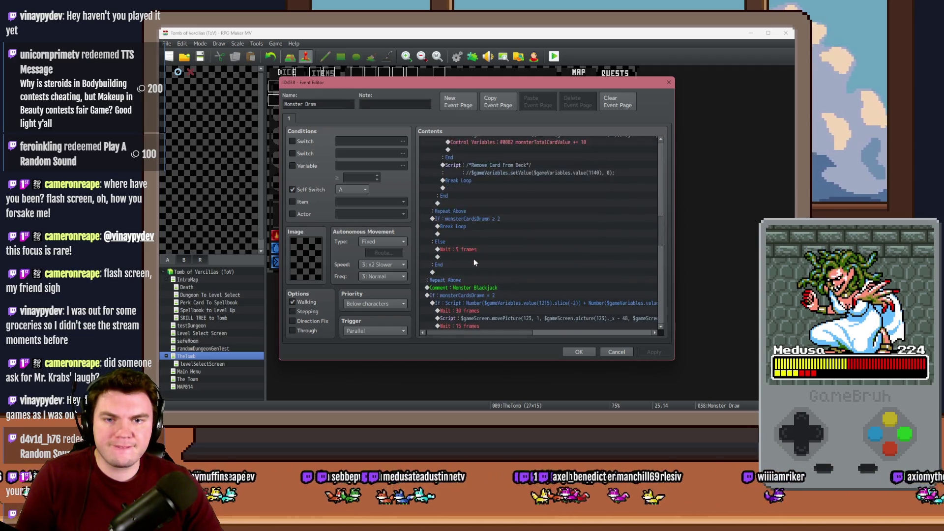
{"action": "scroll", "coordinate": [474, 258], "scroll_direction": "up", "scroll_amount": 2}
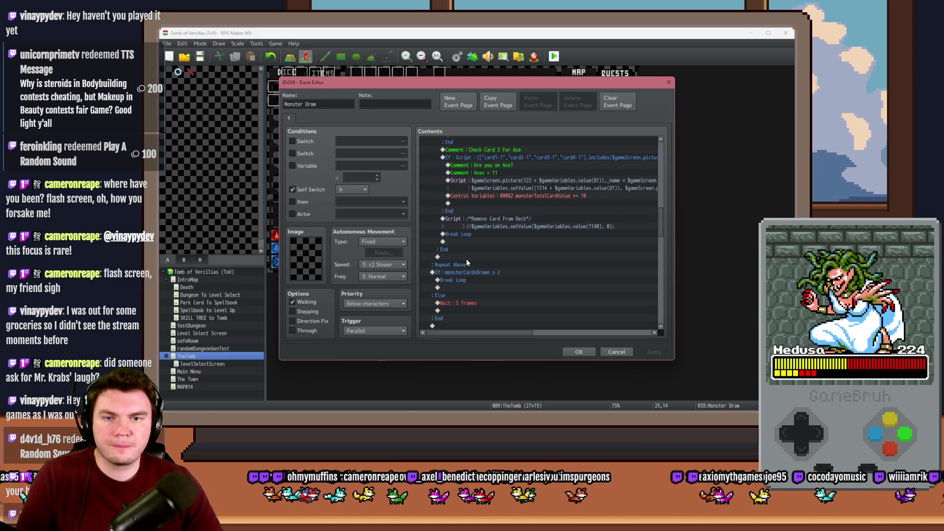
{"action": "scroll", "coordinate": [465, 264], "scroll_direction": "up", "scroll_amount": 2}
{"action": "left_click", "coordinate": [465, 263]}
{"action": "scroll", "coordinate": [490, 269], "scroll_direction": "up", "scroll_amount": 5}
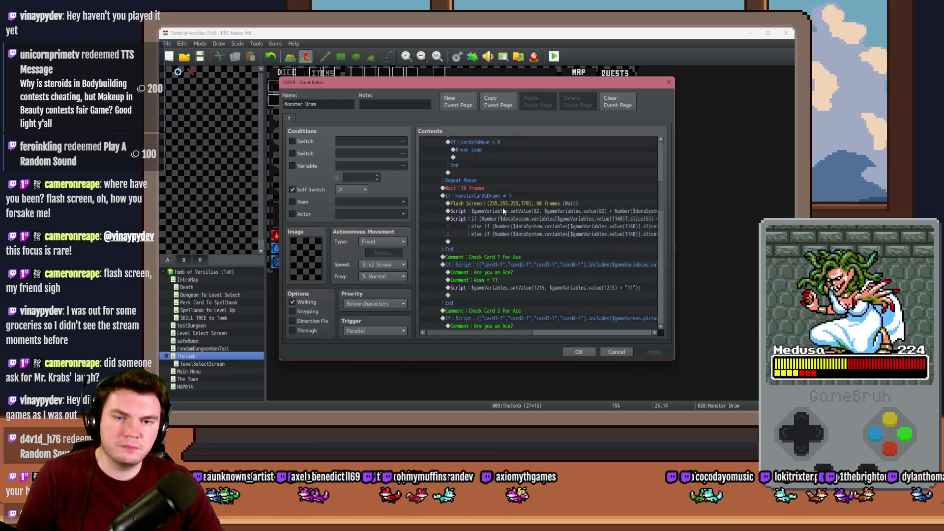
{"action": "left_click", "coordinate": [502, 220]}
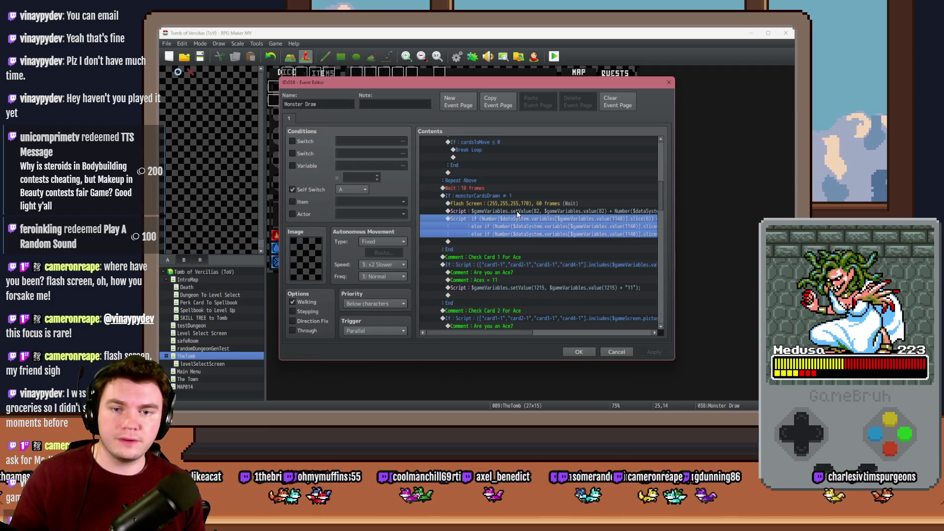
Scroll sideways through the card-value script lines, then select Remove Card From Deck before switching to Trello
{"action": "left_click", "coordinate": [529, 219]}
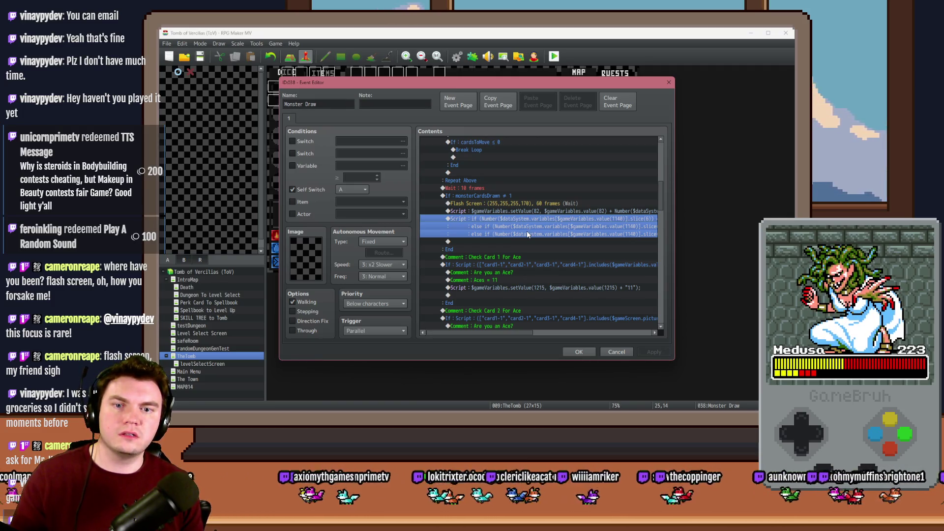
{"action": "left_click_drag", "start_coordinate": [522, 332], "coordinate": [592, 339]}
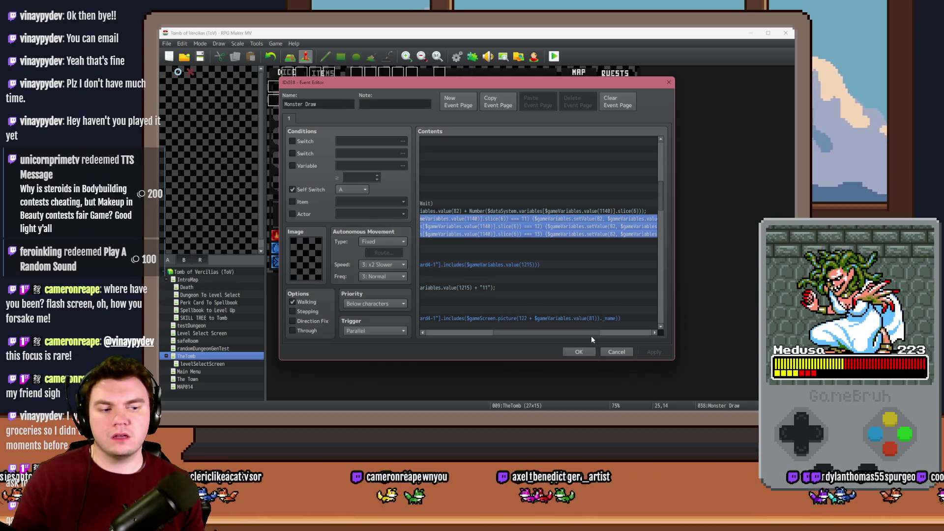
{"action": "left_click_drag", "start_coordinate": [592, 339], "coordinate": [627, 338]}
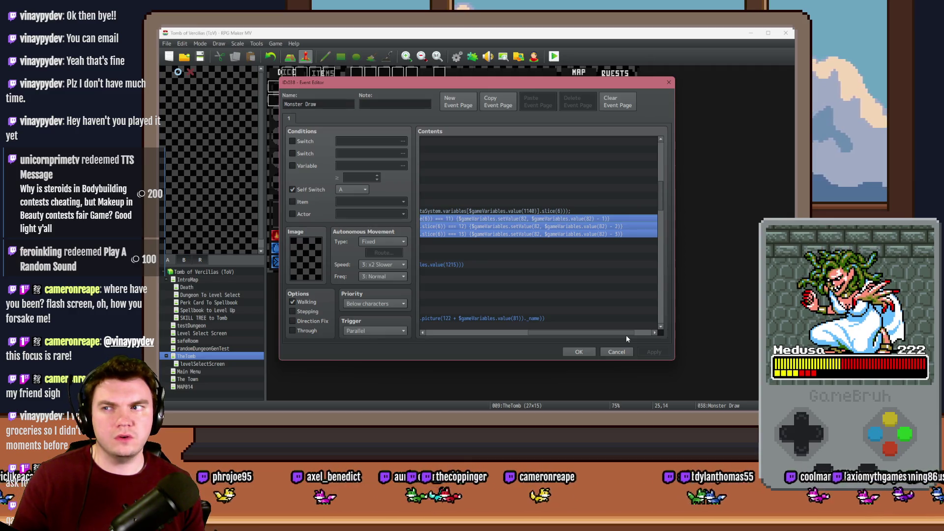
{"action": "left_click_drag", "start_coordinate": [627, 335], "coordinate": [497, 335]}
{"action": "scroll", "coordinate": [521, 290], "scroll_direction": "down", "scroll_amount": 5}
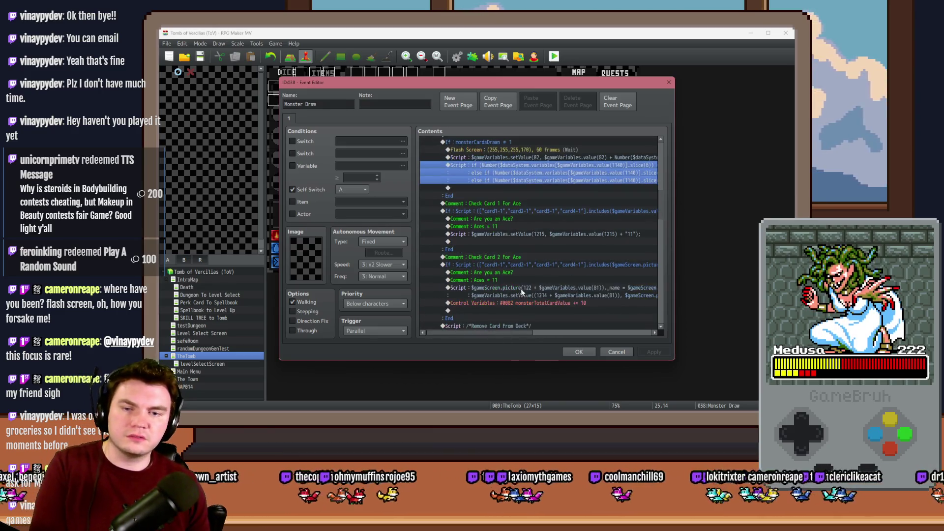
{"action": "left_click", "coordinate": [523, 281]}
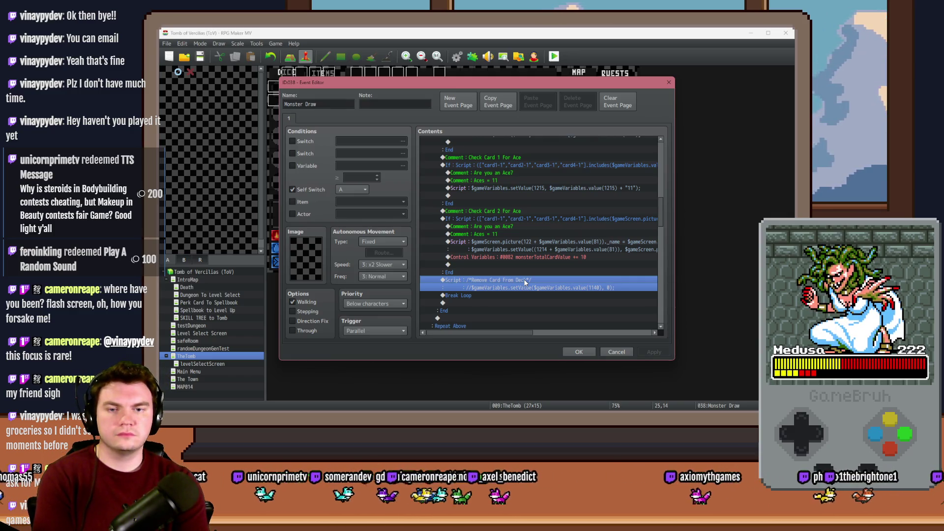
{"action": "key", "text": "alt+Tab"}
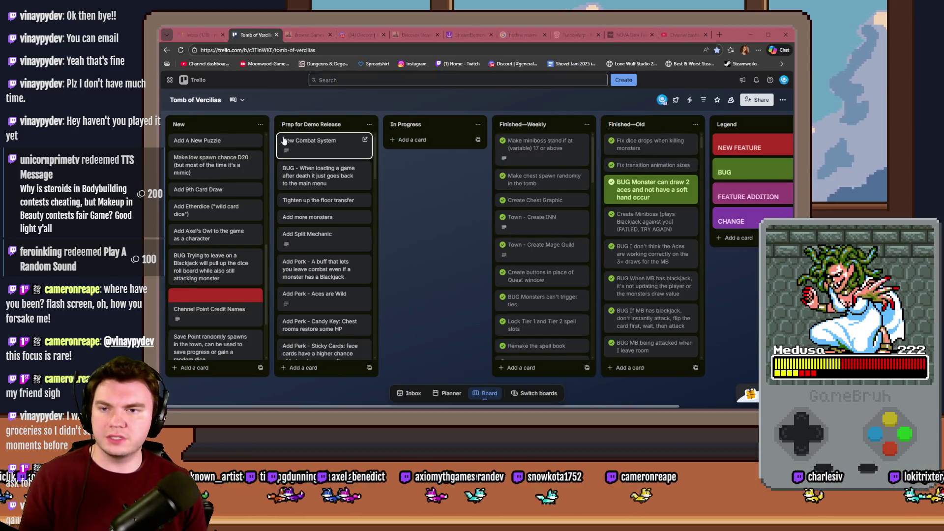
On the New Combat System card, add a bullet that monster Blackjacks occur on Jacks
{"action": "left_click", "coordinate": [324, 144]}
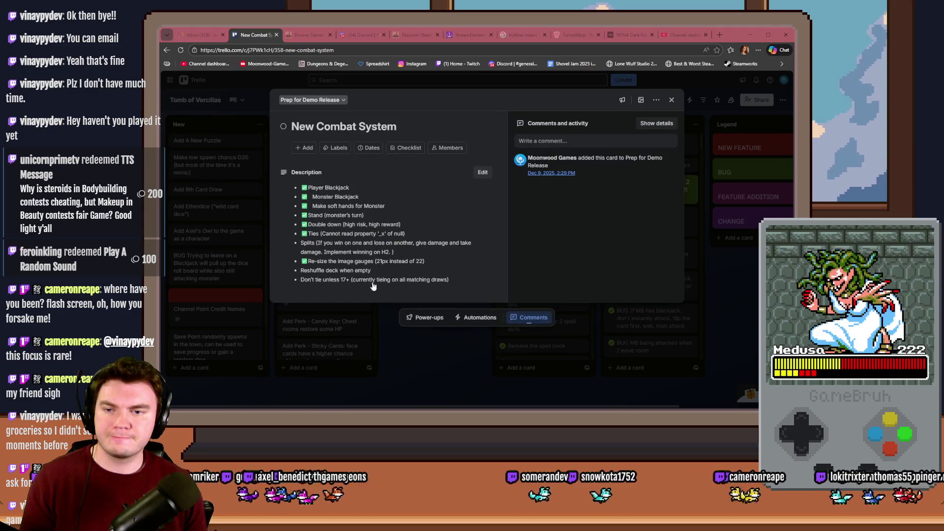
{"action": "left_click", "coordinate": [450, 281]}
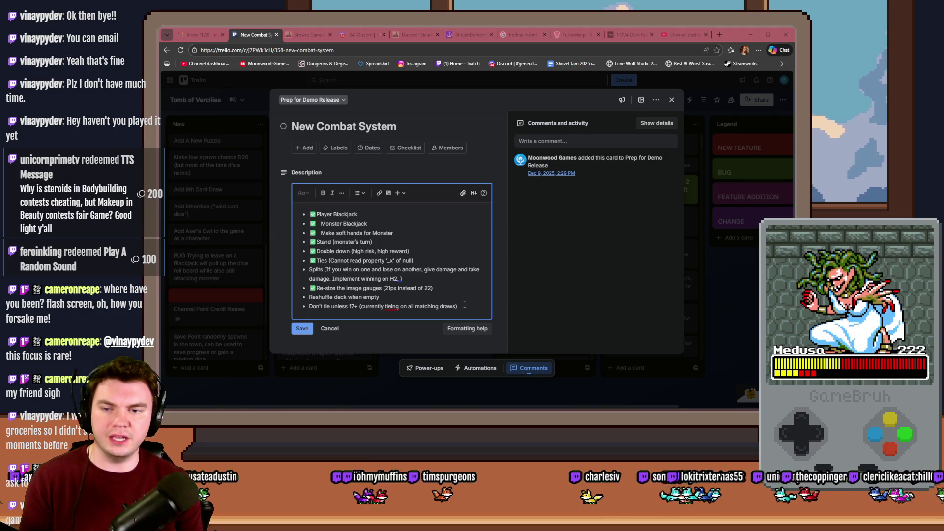
{"action": "key", "text": "Return"}
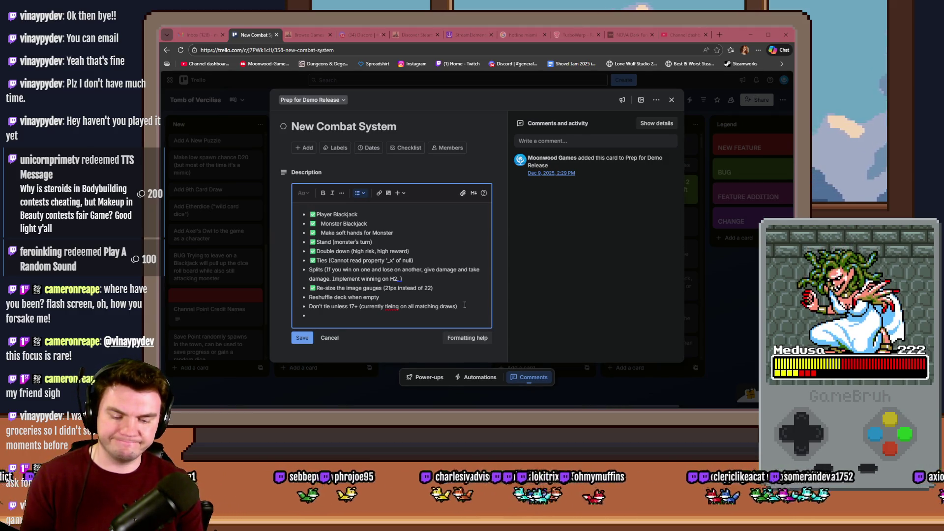
{"action": "type", "text": "Change"}
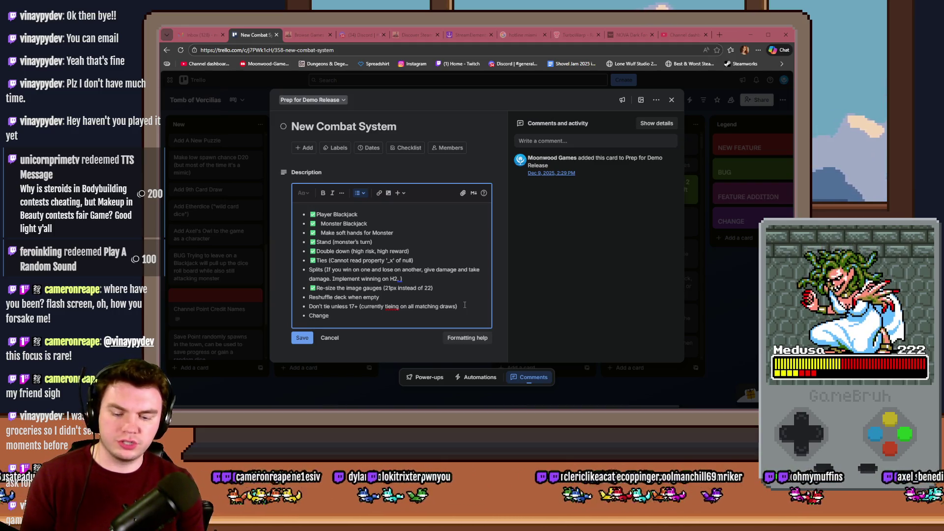
{"action": "key", "text": "BackSpace"}
{"action": "key", "text": "BackSpace"}
{"action": "key", "text": "BackSpace"}
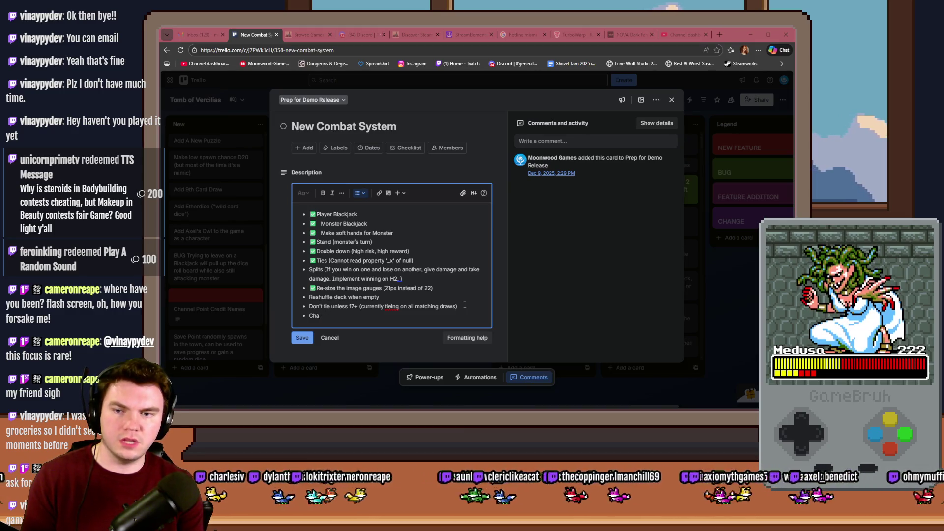
{"action": "type", "text": "Blackjacks are occur"}
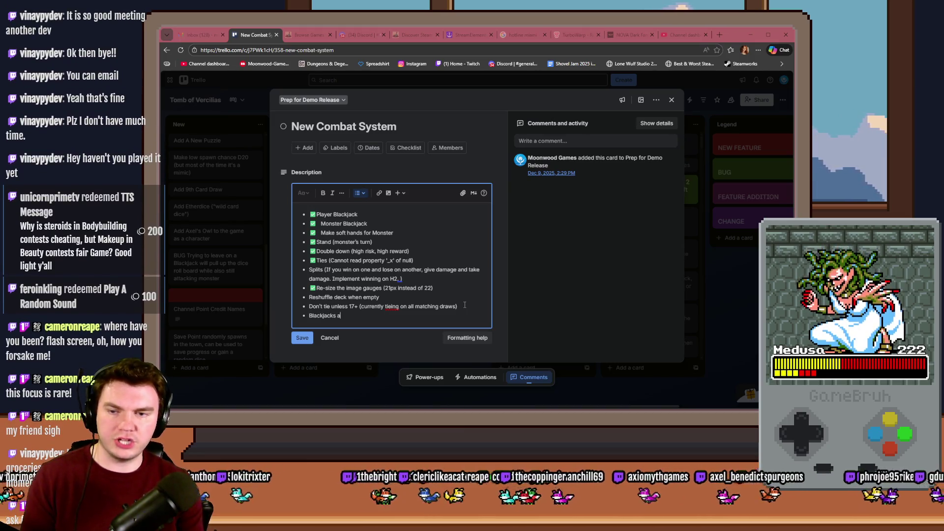
{"action": "type", "text": "ring o"}
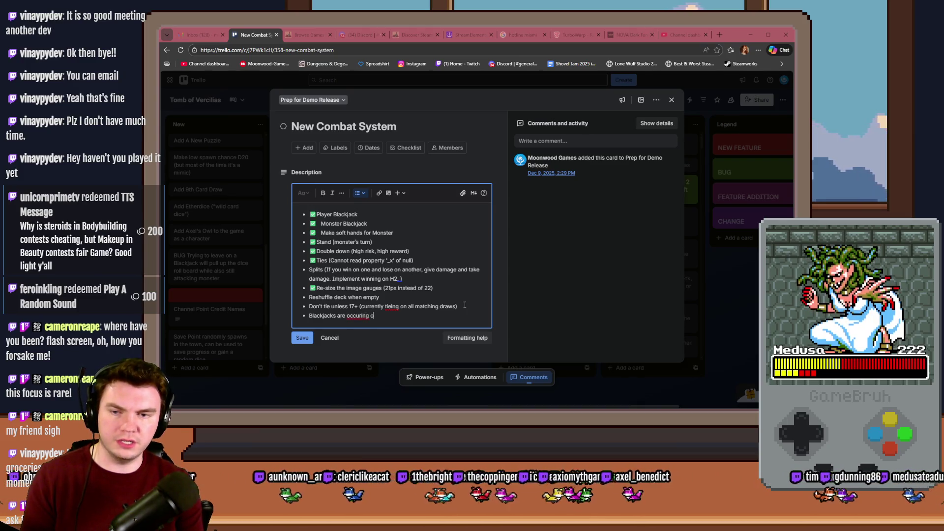
{"action": "key", "text": "BackSpace"}
{"action": "key", "text": "BackSpace"}
{"action": "key", "text": "BackSpace"}
{"action": "key", "text": "BackSpace"}
{"action": "key", "text": "BackSpace"}
{"action": "type", "text": "ring on"}
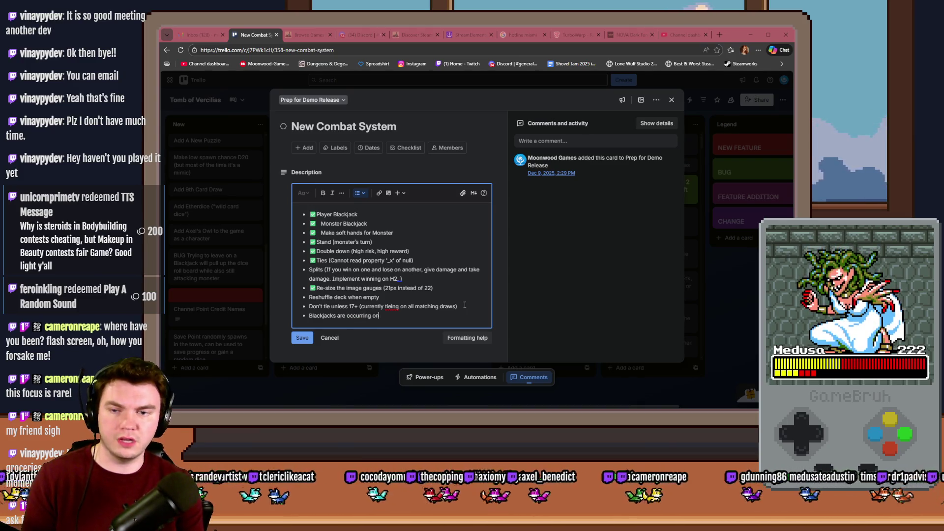
{"action": "type", "text": " Jacks for the monsters because it's checkung f"}
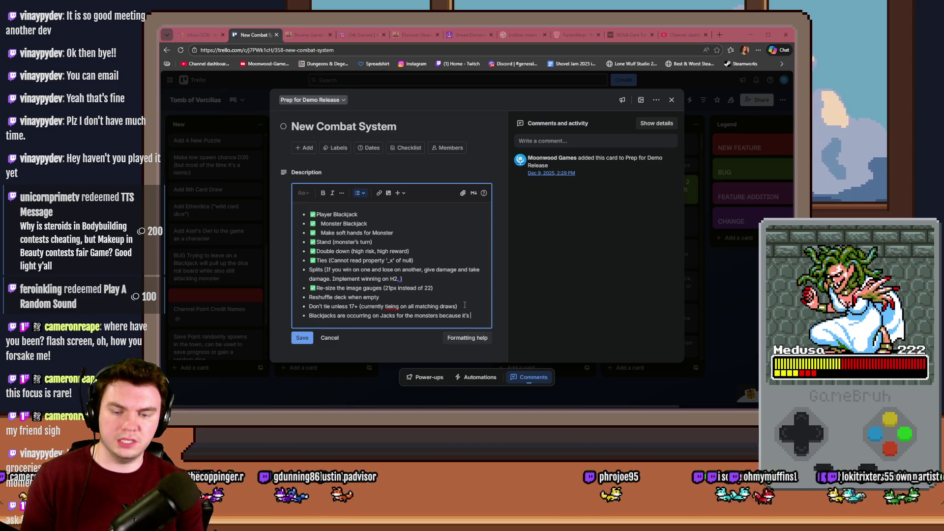
{"action": "key", "text": "BackSpace"}
{"action": "key", "text": "BackSpace"}
{"action": "key", "text": "BackSpace"}
{"action": "type", "text": "klin"}
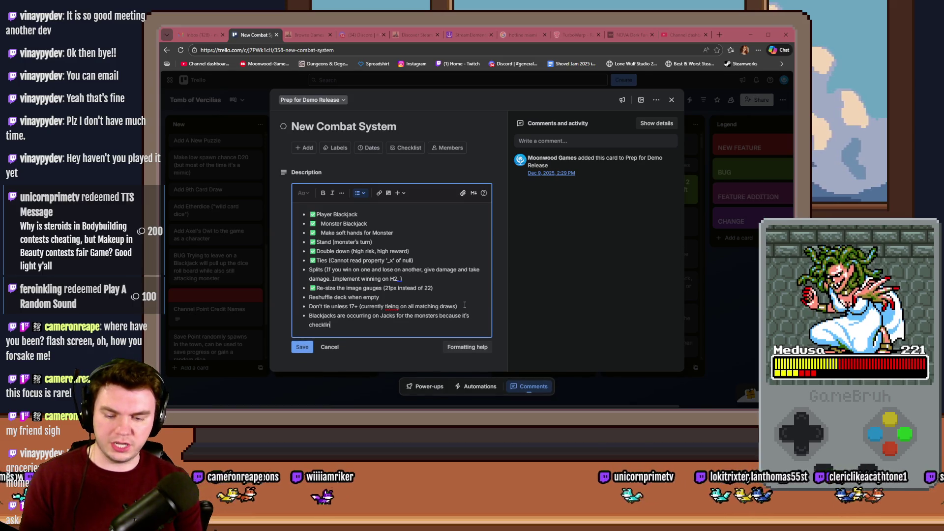
{"action": "key", "text": "BackSpace"}
{"action": "key", "text": "BackSpace"}
{"action": "key", "text": "BackSpace"}
{"action": "type", "text": "ing"}
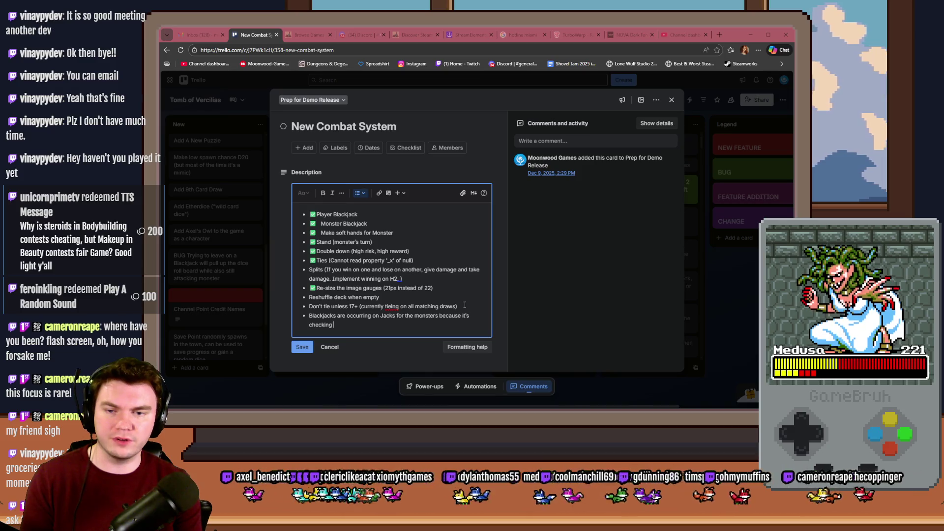
{"action": "type", "text": "for"}
{"action": "key", "text": "BackSpace"}
{"action": "key", "text": "BackSpace"}
{"action": "key", "text": "BackSpace"}
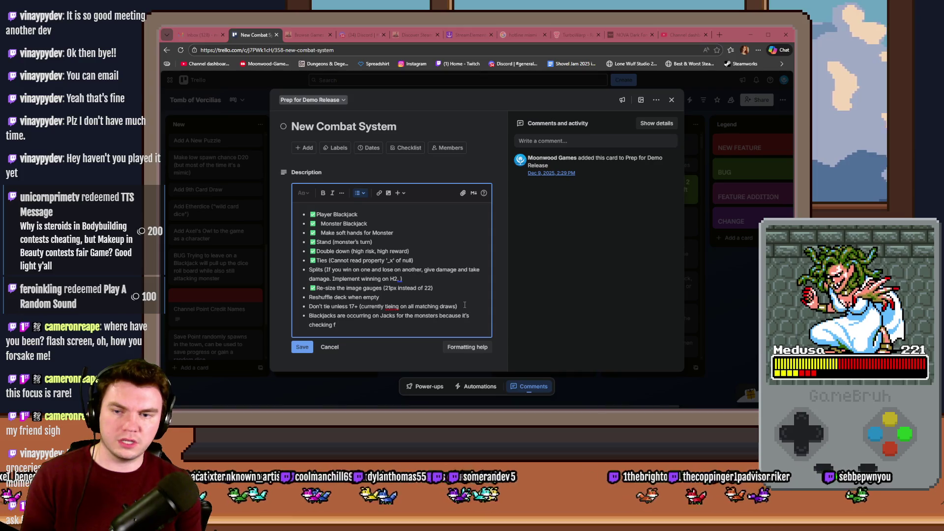
{"action": "key", "text": "BackSpace"}
{"action": "key", "text": "BackSpace"}
{"action": "type", "text": "add the card ID"}
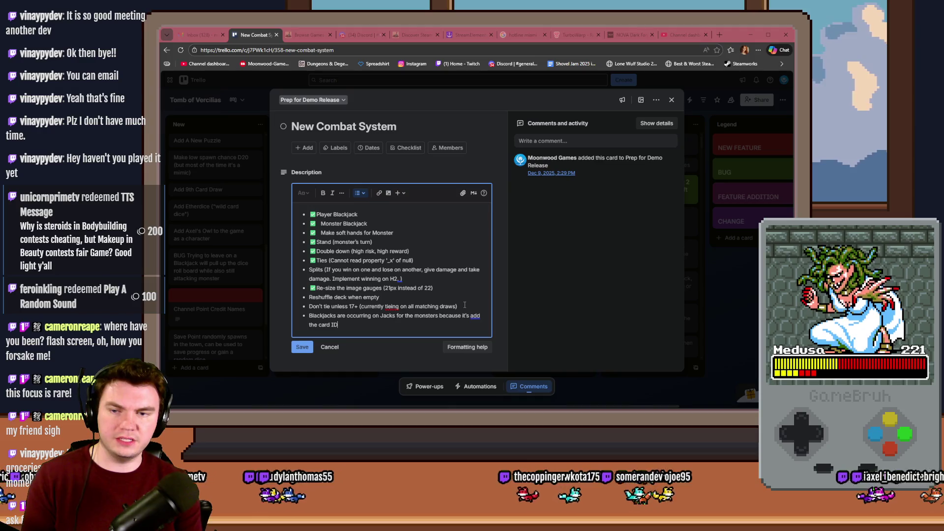
{"action": "type", "text": " to the va"}
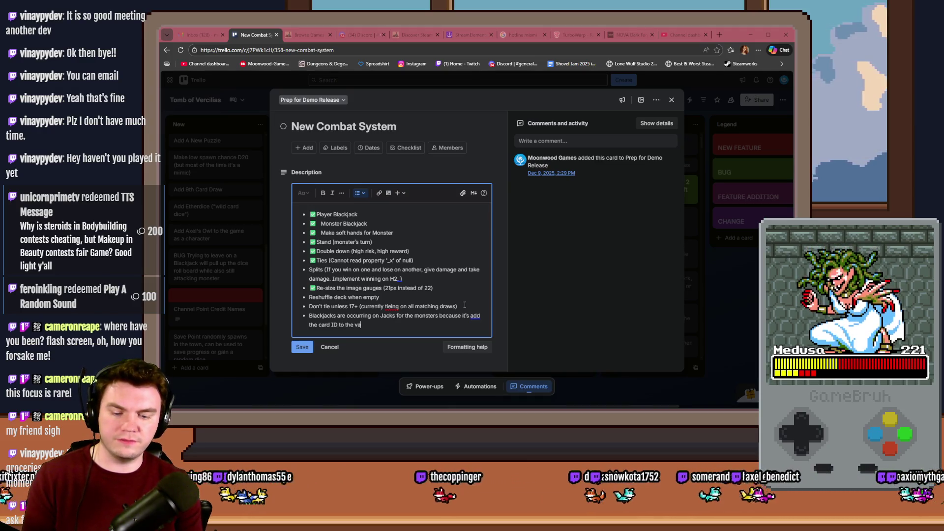
{"action": "type", "text": "riables and not "}
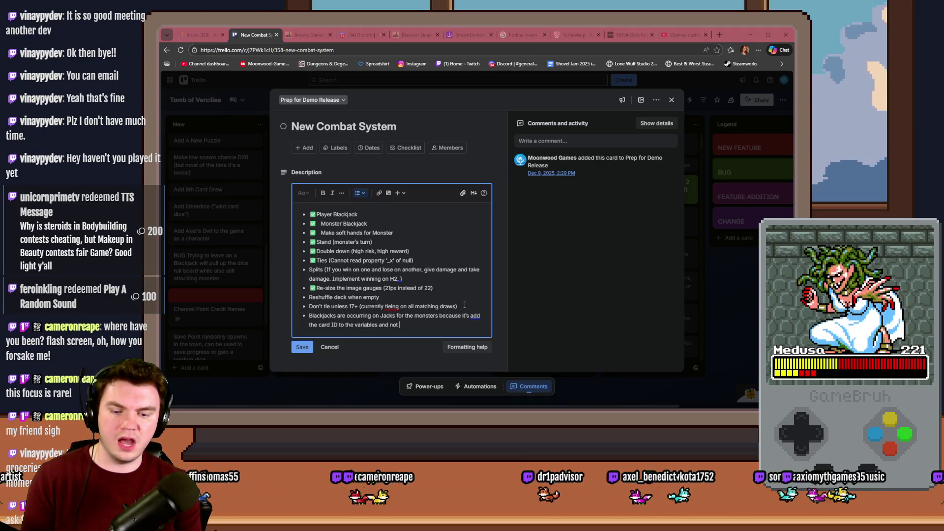
{"action": "type", "text": "adjusting them"}
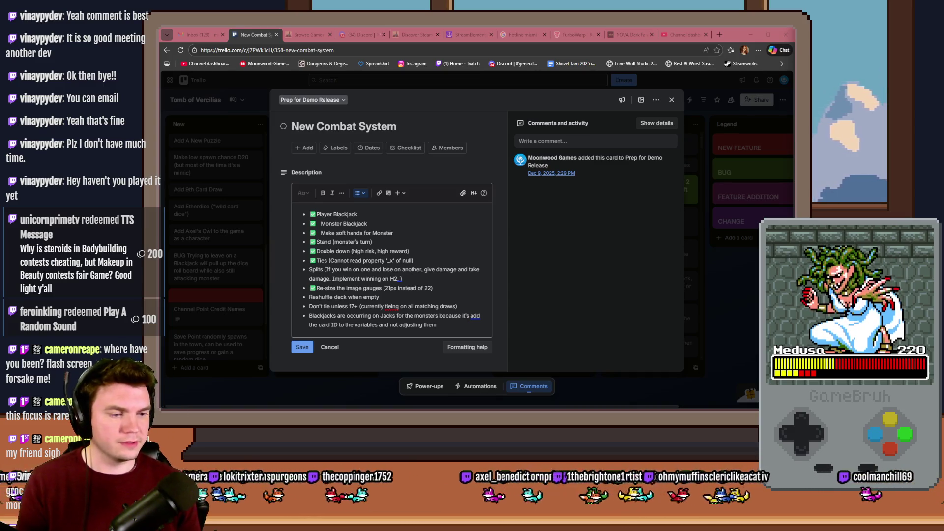
Finish the note that Jacks count as 11s for Blackjacks, fix spacing, save, and close
{"action": "left_click", "coordinate": [460, 323]}
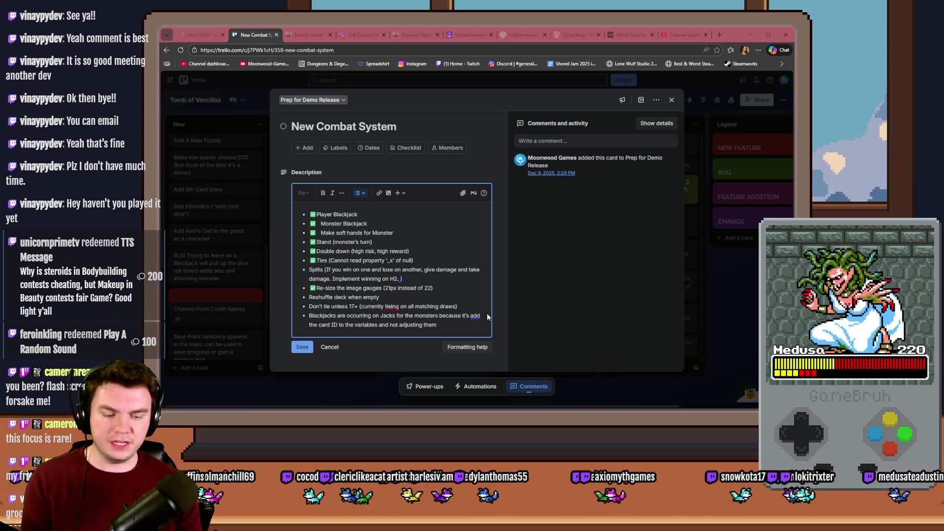
{"action": "type", "text": "ing them, so Jacks"}
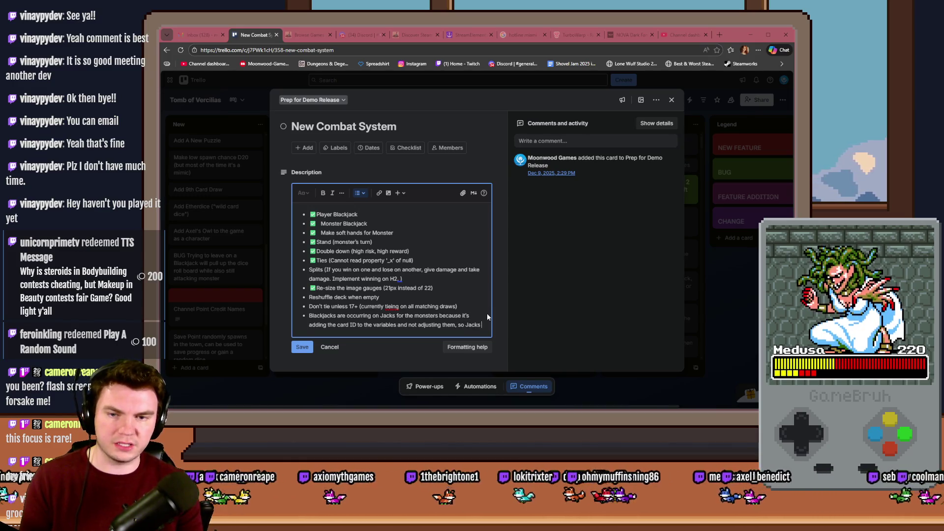
{"action": "type", "text": " are technically 11s when checking for Blackjacks"}
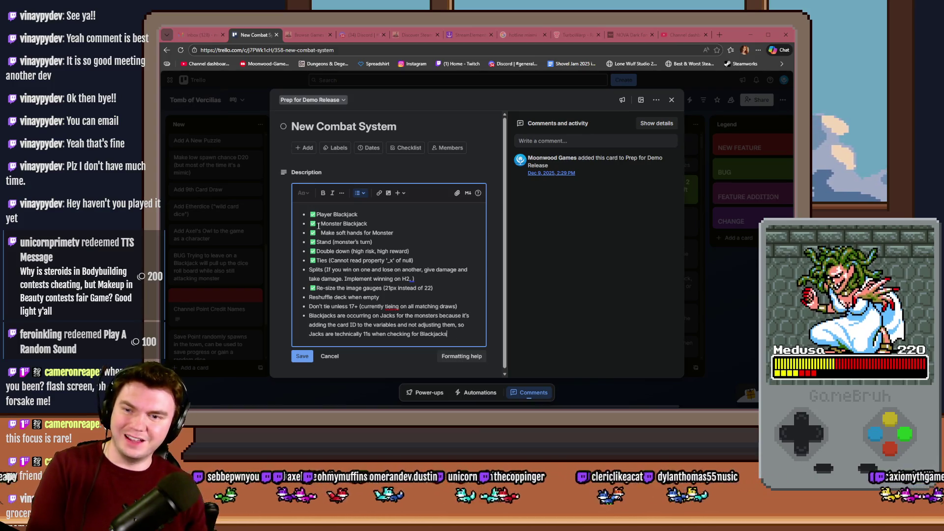
{"action": "key", "text": "BackSpace"}
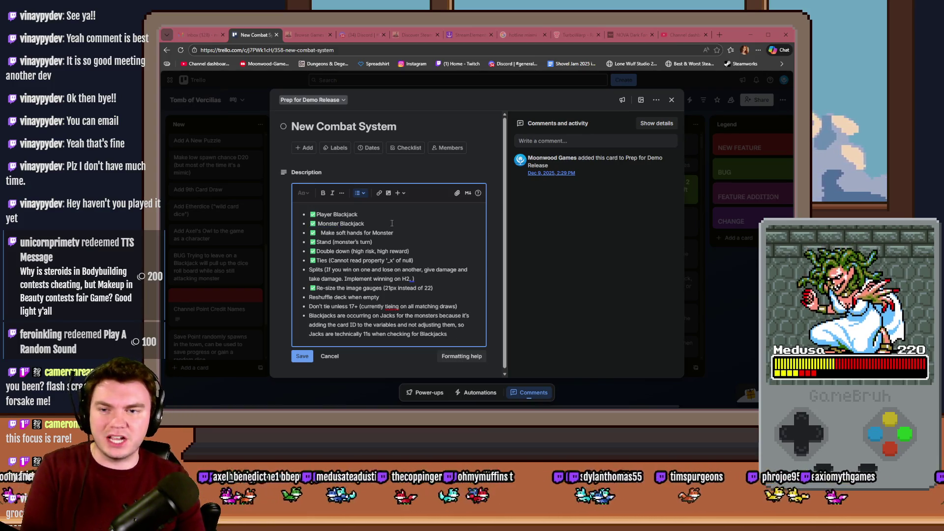
{"action": "key", "text": "BackSpace"}
{"action": "key", "text": "BackSpace"}
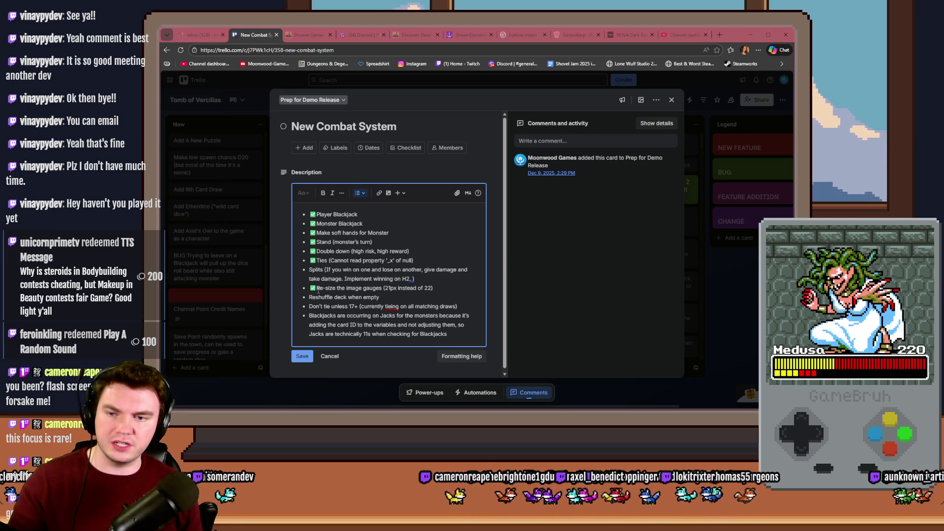
{"action": "left_click", "coordinate": [382, 298]}
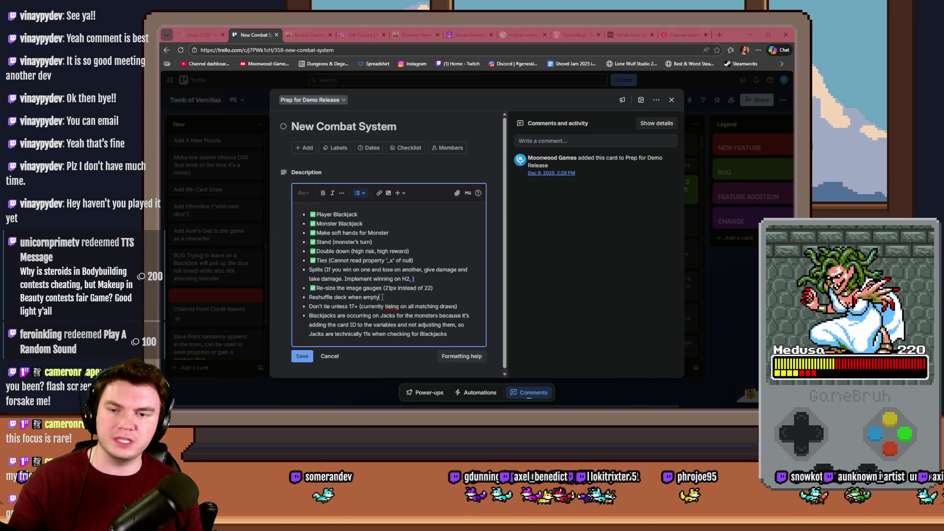
{"action": "left_click", "coordinate": [308, 355]}
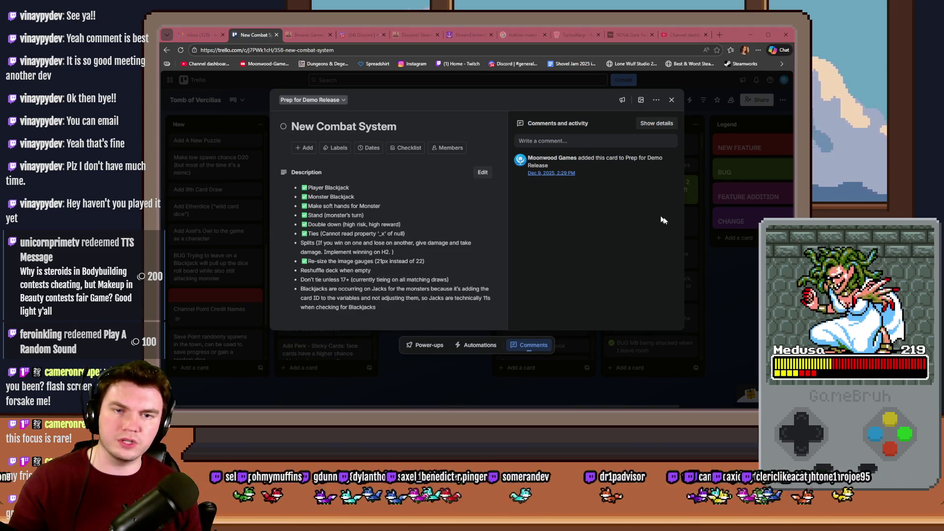
{"action": "left_click", "coordinate": [730, 296]}
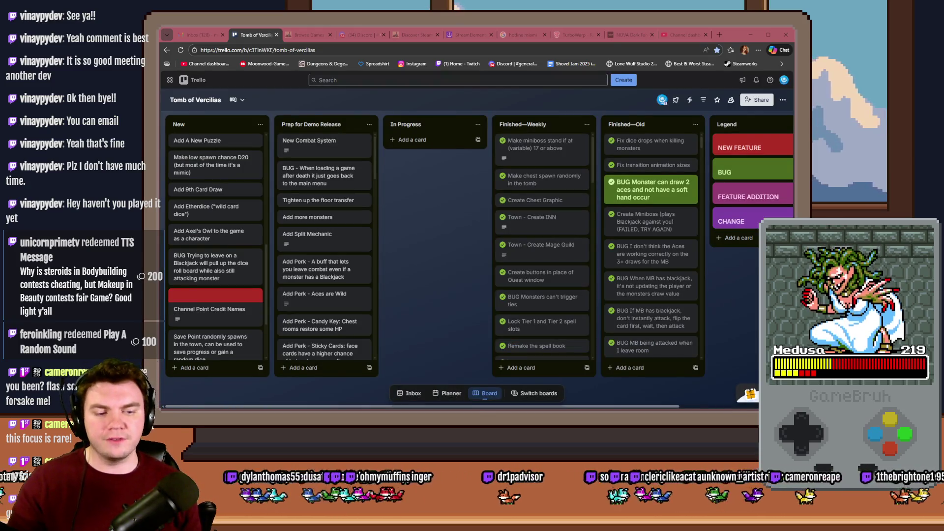
{"action": "key", "text": "alt+Tab"}
{"action": "mouse_move", "coordinate": [522, 305]}
{"action": "left_mouse_down"}
{"action": "mouse_move", "coordinate": [562, 339]}
{"action": "mouse_move", "coordinate": [556, 353]}
{"action": "left_mouse_up"}
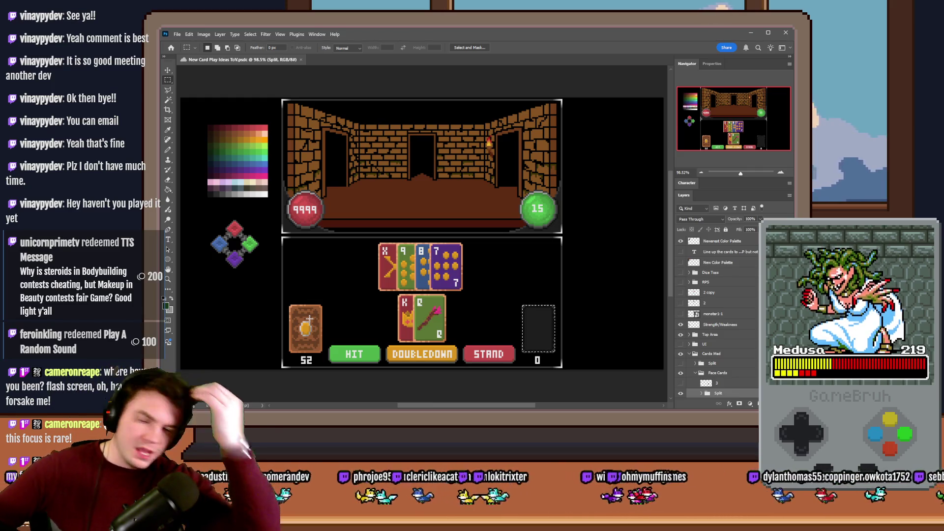
{"action": "key", "text": "alt+Tab"}
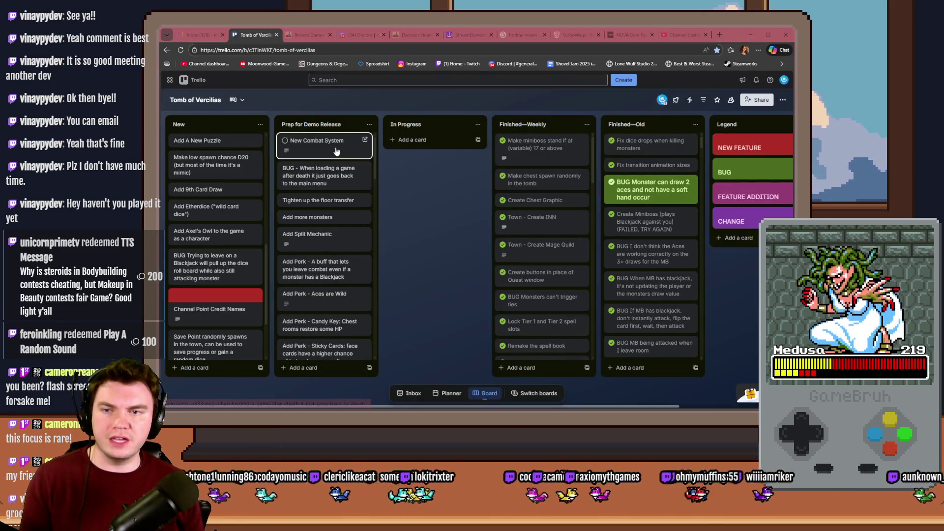
Add the bullet 'When doubling down, rotate the cards 90 degree counter-clockwise' to the New Combat System description and save
{"action": "left_click", "coordinate": [337, 149]}
{"action": "left_click", "coordinate": [383, 290]}
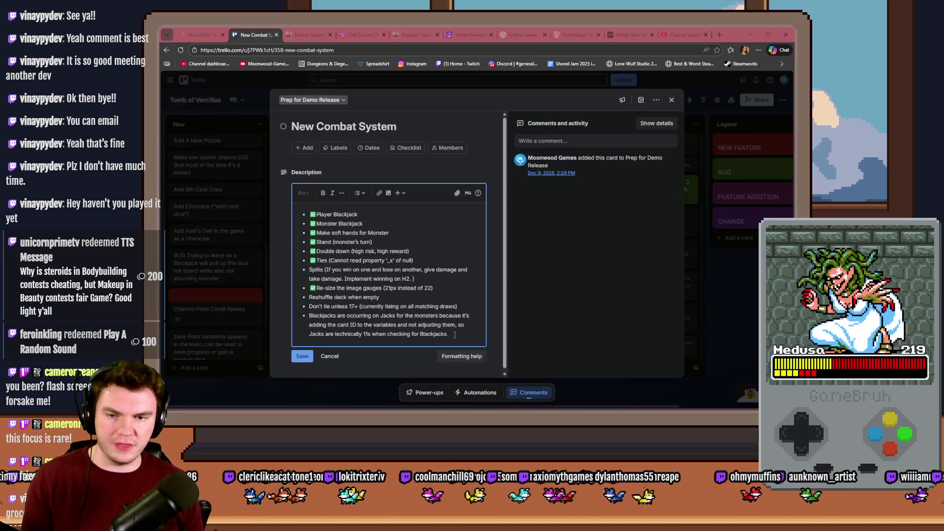
{"action": "key", "text": "Return"}
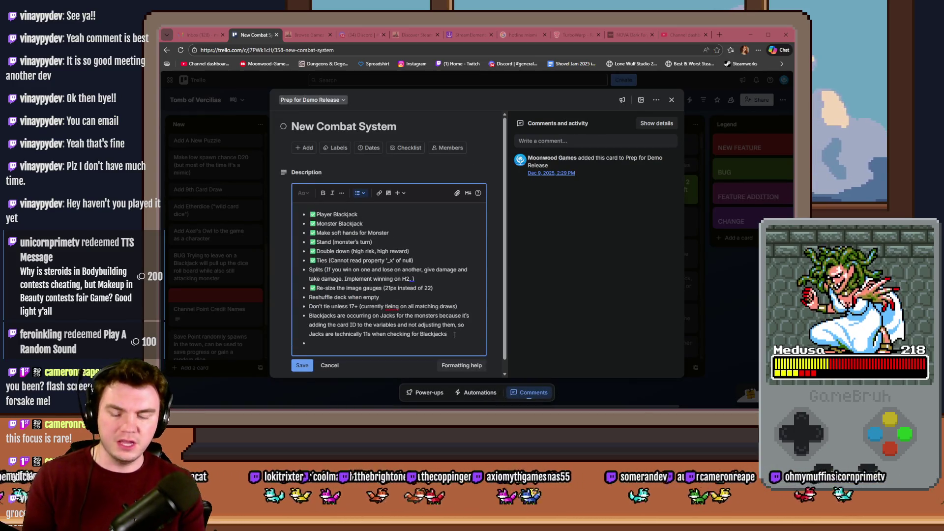
{"action": "type", "text": "When doubling down, rotate the cards 90 degree counter"}
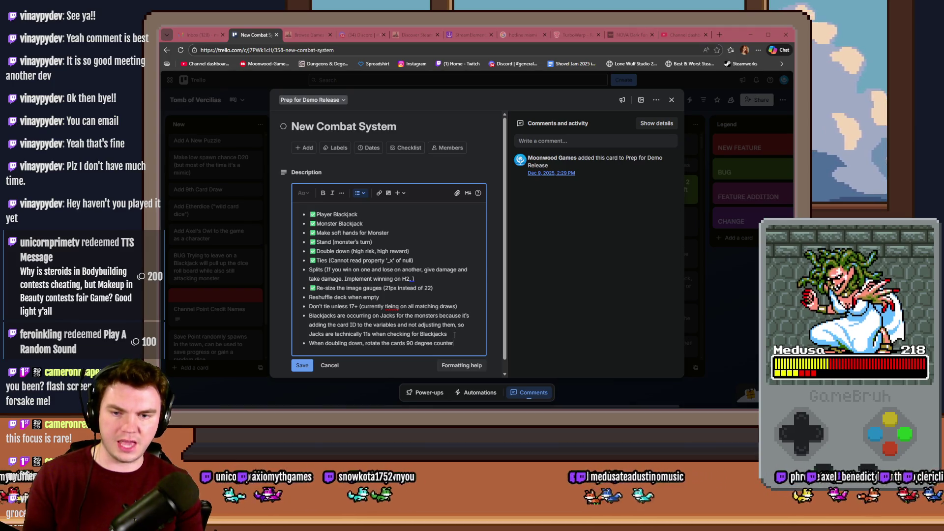
{"action": "type", "text": "-cloc"}
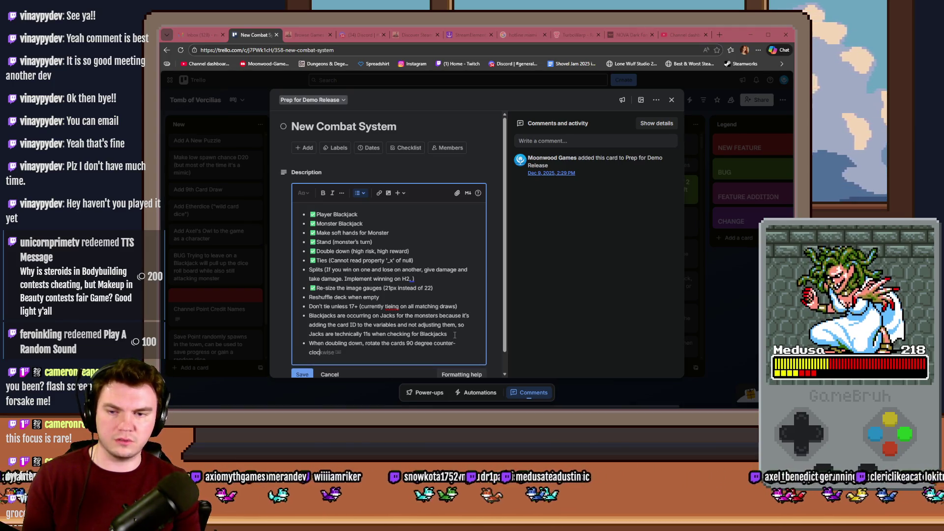
{"action": "type", "text": "kwise"}
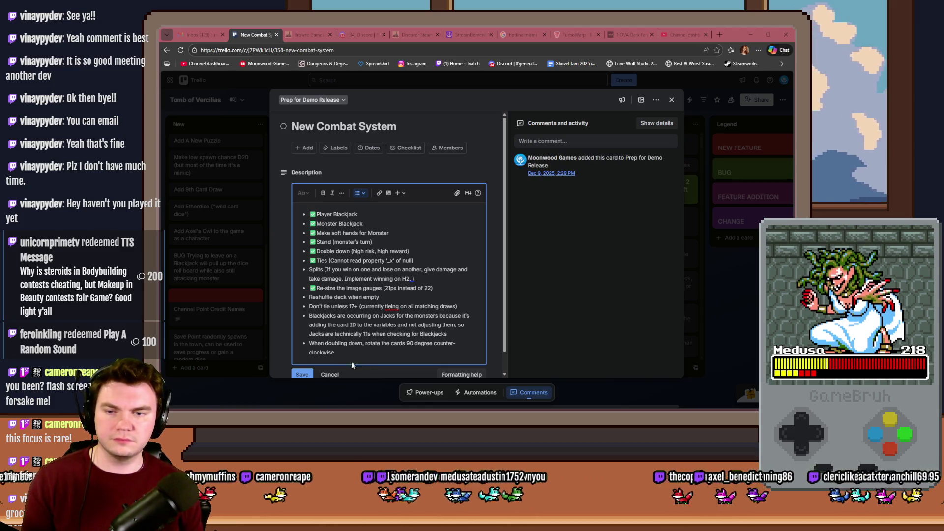
{"action": "left_click", "coordinate": [300, 375]}
{"action": "key", "text": "alt+Tab"}
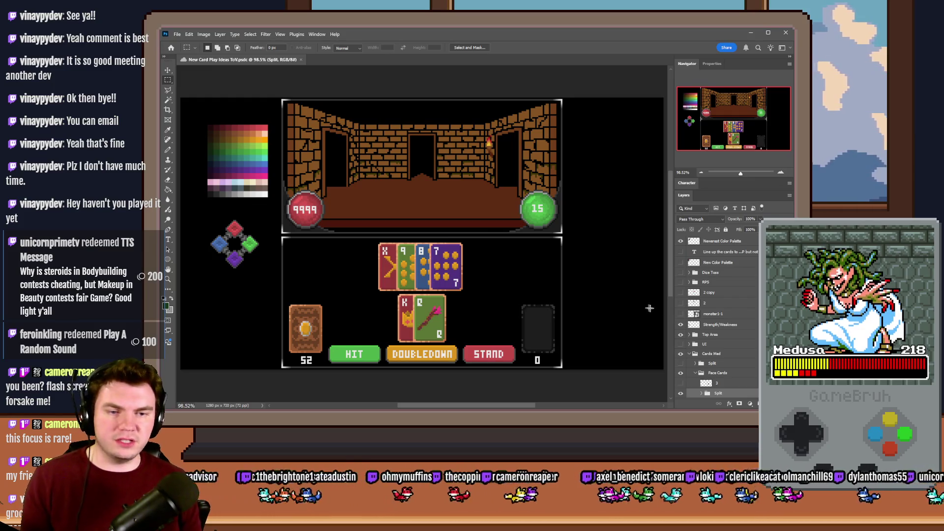
Select the Q card layer on the canvas using the Move tool with Auto-Select enabled
{"action": "left_click", "coordinate": [168, 70]}
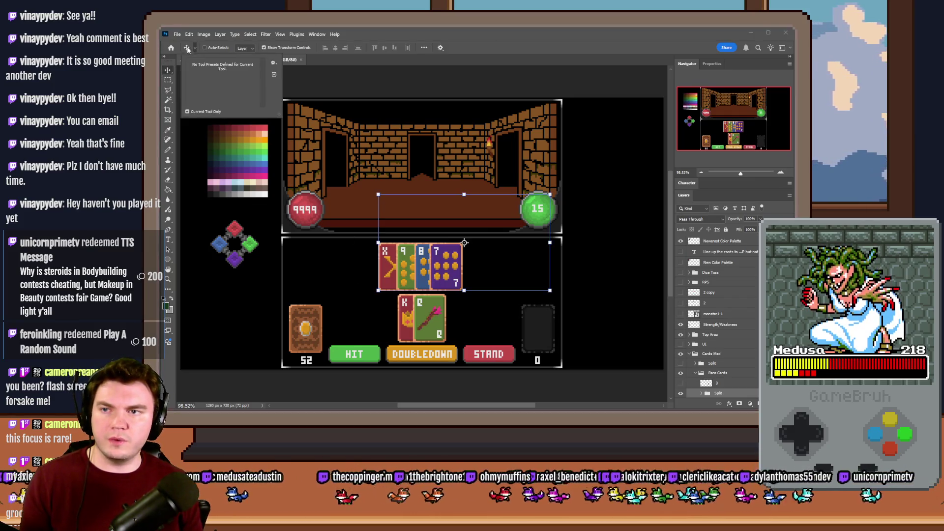
{"action": "key", "text": "ctrl"}
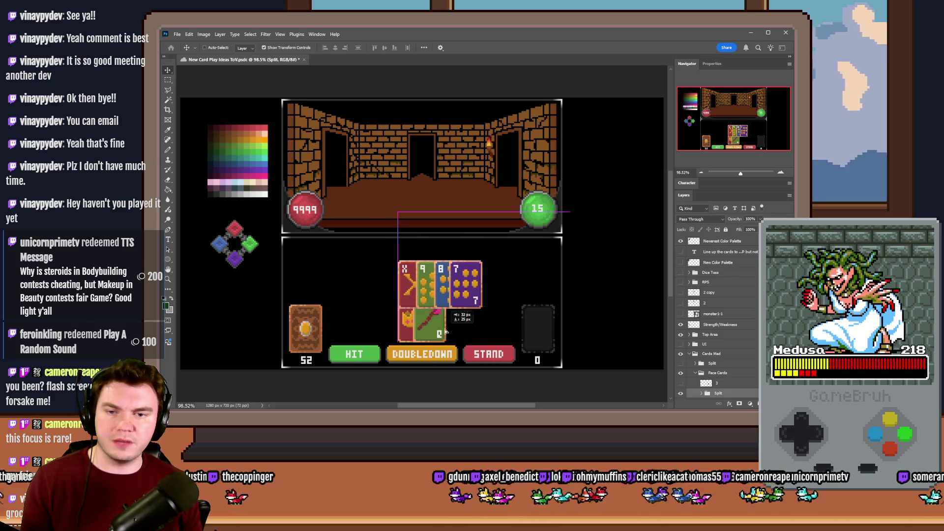
{"action": "left_click", "coordinate": [204, 48]}
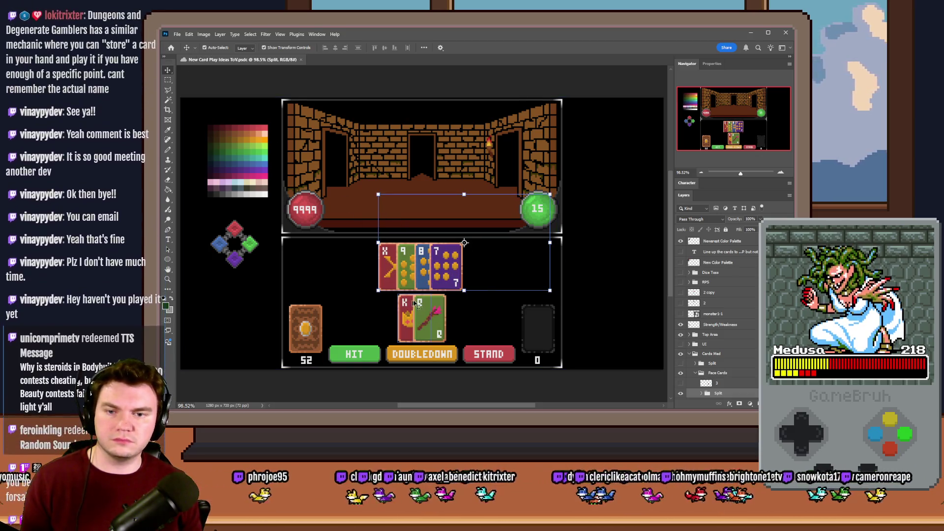
{"action": "left_click", "coordinate": [422, 319]}
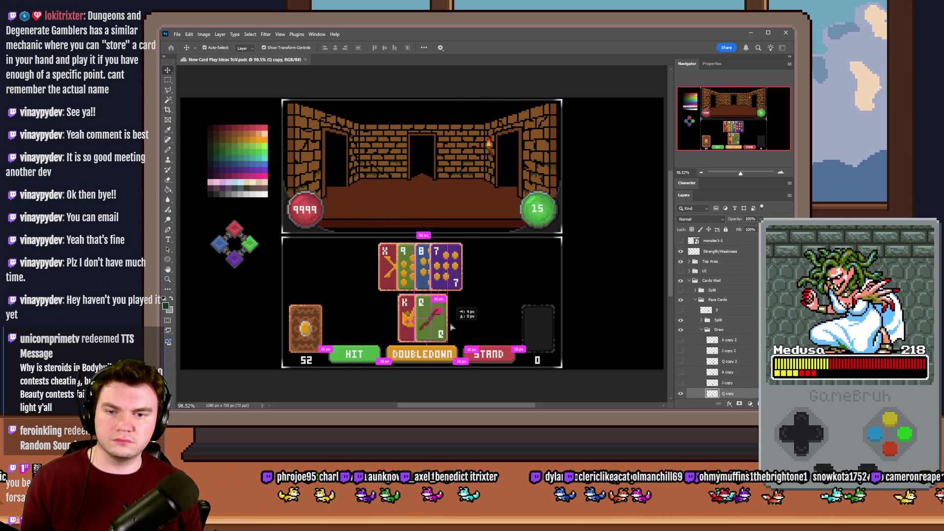
{"action": "left_click", "coordinate": [167, 80]}
{"action": "scroll", "coordinate": [364, 273], "scroll_direction": "up", "scroll_amount": 3}
{"action": "scroll", "coordinate": [462, 275], "scroll_direction": "down", "scroll_amount": 1}
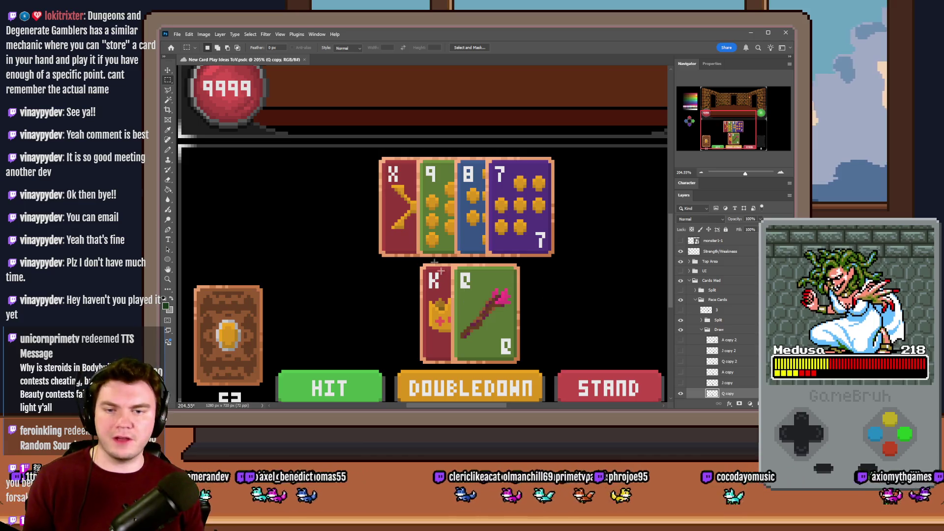
Duplicate the Q card to the right and rotate the copy 90 degrees counter-clockwise
{"action": "right_click", "coordinate": [505, 313]}
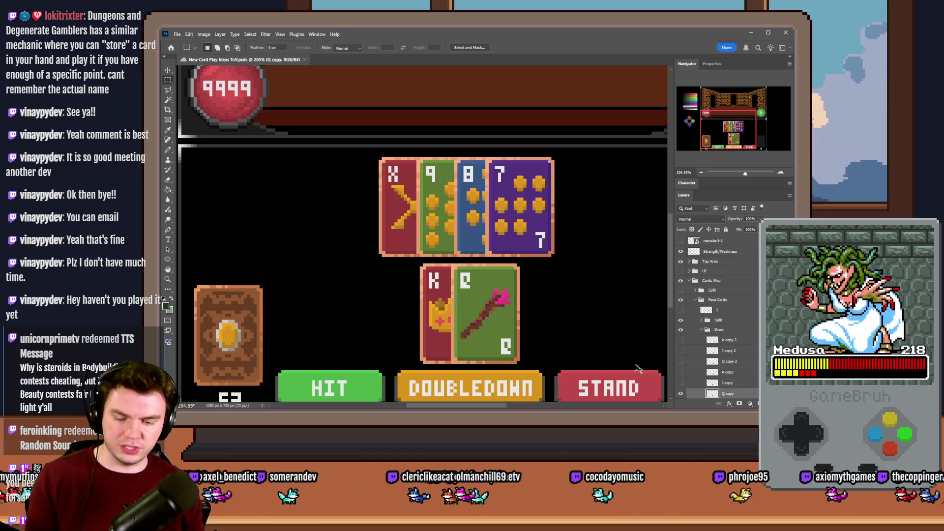
{"action": "left_click_drag", "start_coordinate": [473, 325], "coordinate": [508, 318]}
{"action": "right_click", "coordinate": [508, 317]}
{"action": "left_click", "coordinate": [549, 390]}
{"action": "mouse_move", "coordinate": [513, 244]}
{"action": "left_mouse_down"}
{"action": "mouse_move", "coordinate": [485, 252]}
{"action": "mouse_move", "coordinate": [415, 310]}
{"action": "left_mouse_up"}
{"action": "key", "text": "Return"}
{"action": "key", "text": "ctrl+0"}
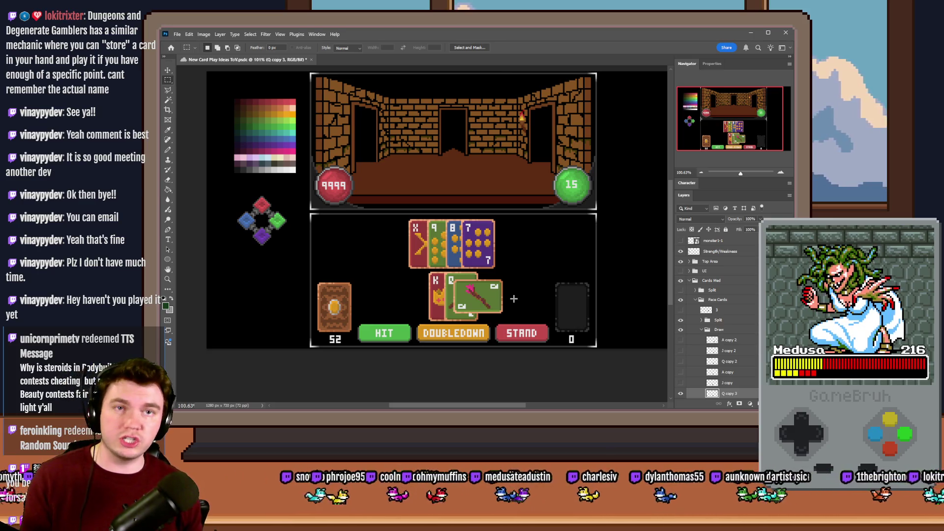
{"action": "key", "text": "alt+Tab"}
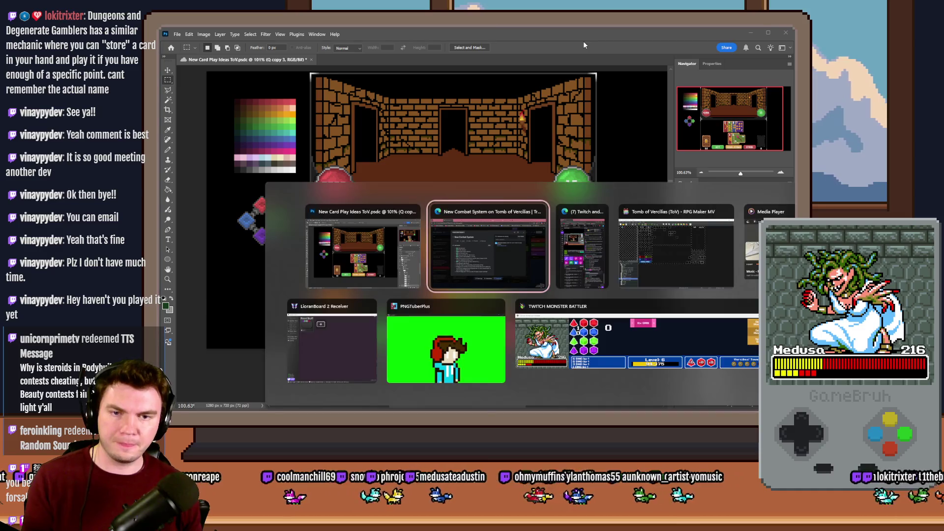
Close the Monster Draw event, then open the Draw And Attack event and scroll through its commands
{"action": "key", "text": "alt+Tab"}
{"action": "key", "text": "alt+Tab"}
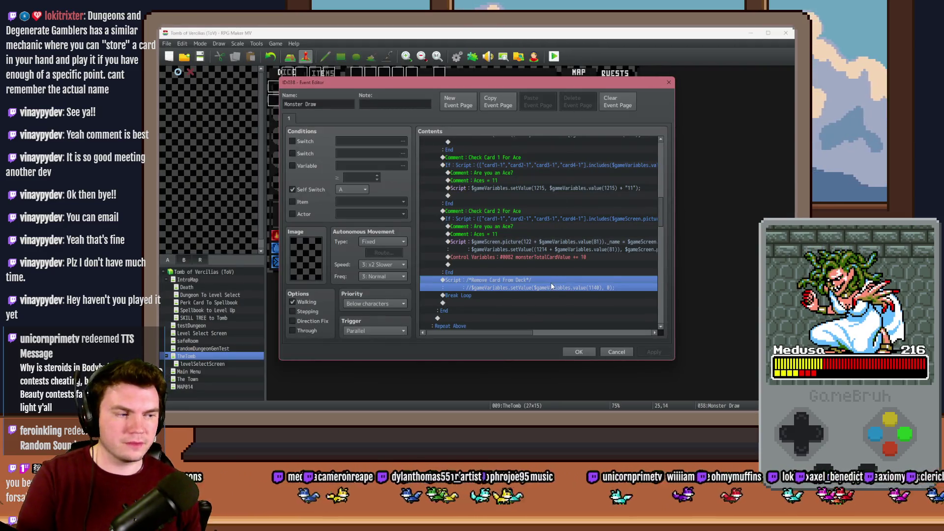
{"action": "left_click", "coordinate": [579, 351]}
{"action": "double_click", "coordinate": [596, 260]}
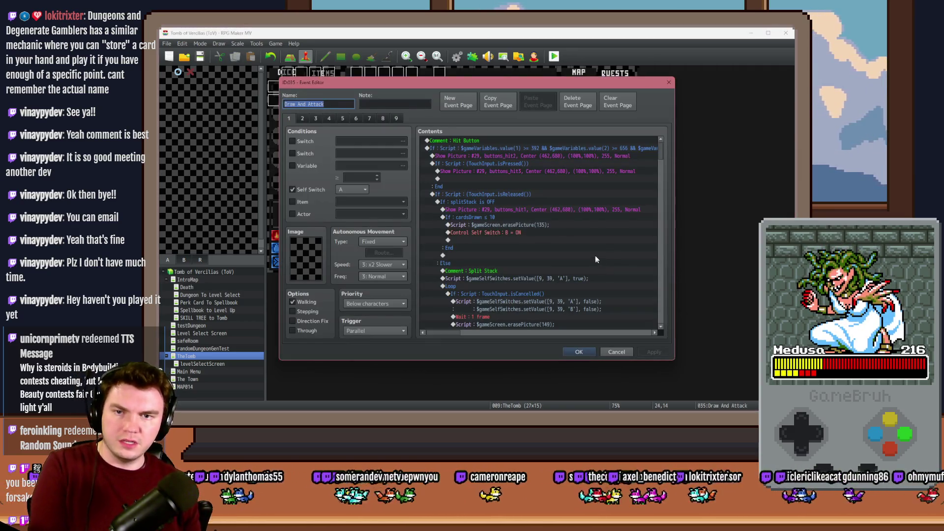
{"action": "scroll", "coordinate": [593, 263], "scroll_direction": "down", "scroll_amount": 10}
{"action": "scroll", "coordinate": [590, 261], "scroll_direction": "down", "scroll_amount": 10}
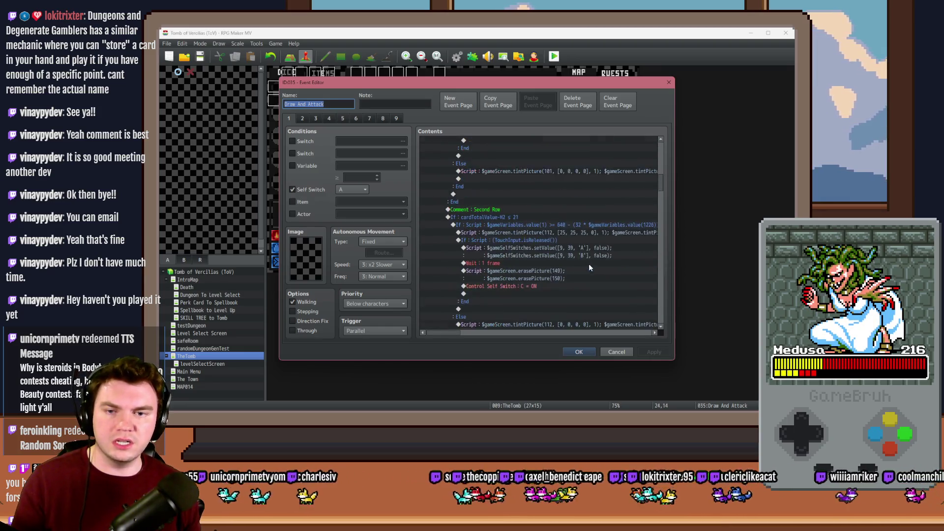
{"action": "scroll", "coordinate": [590, 266], "scroll_direction": "down", "scroll_amount": 6}
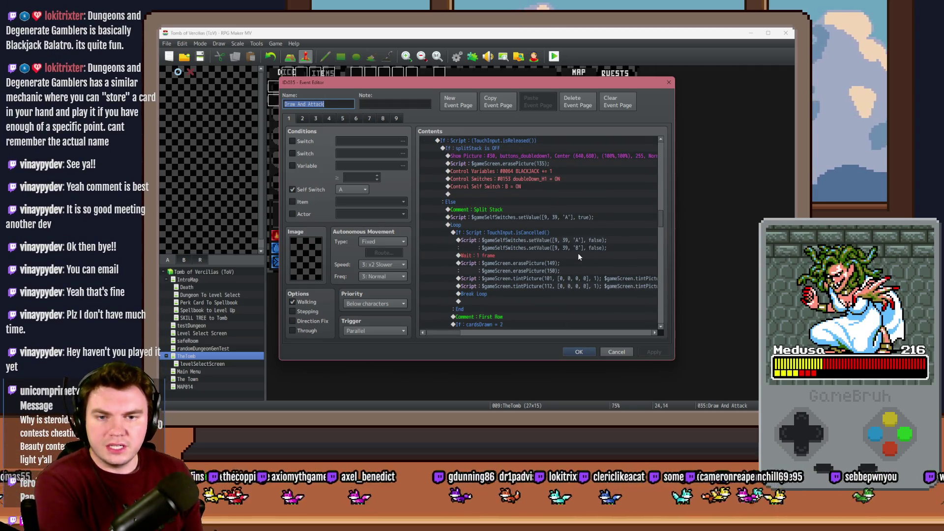
{"action": "scroll", "coordinate": [579, 256], "scroll_direction": "down", "scroll_amount": 3}
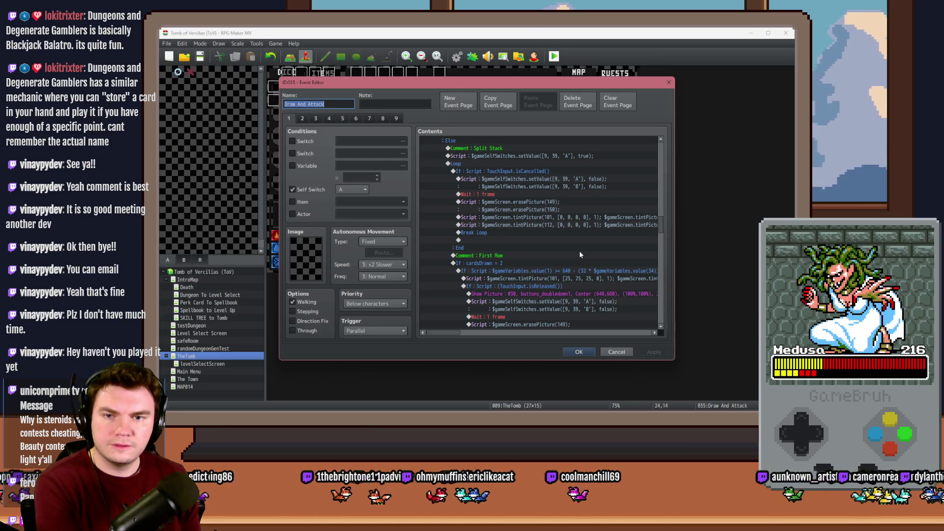
{"action": "scroll", "coordinate": [579, 255], "scroll_direction": "up", "scroll_amount": 7}
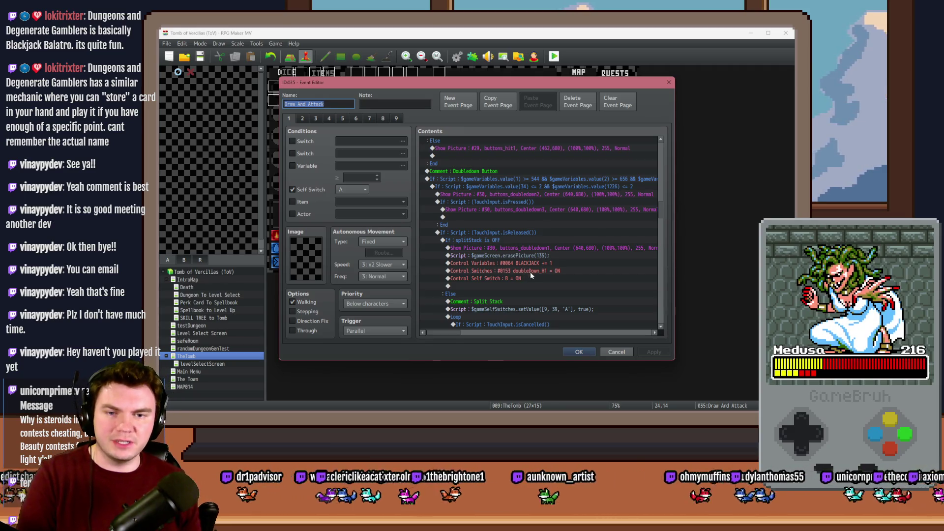
View the Draw And Attack event's second page of card-drawing code
{"action": "left_click", "coordinate": [302, 118]}
{"action": "scroll", "coordinate": [516, 243], "scroll_direction": "down", "scroll_amount": 5}
{"action": "mouse_move", "coordinate": [658, 180]}
{"action": "left_mouse_down"}
{"action": "mouse_move", "coordinate": [667, 212]}
{"action": "mouse_move", "coordinate": [666, 178]}
{"action": "left_mouse_up"}
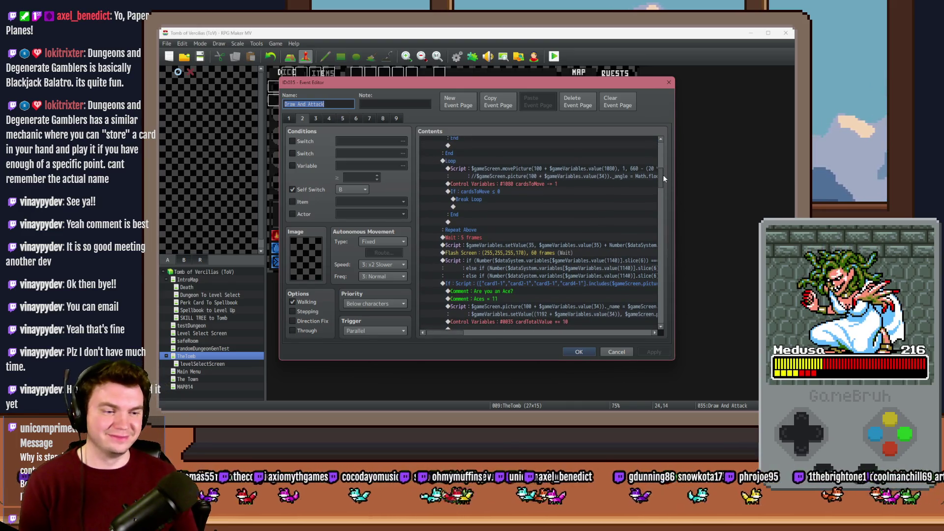
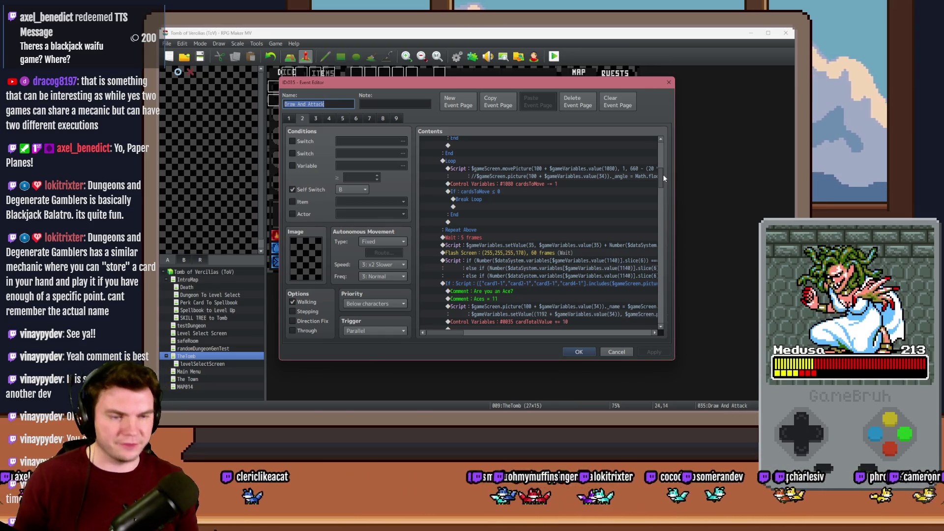
Select the 'Wait : 60 frames' line in the Doubled Down branch as the insertion point
{"action": "scroll", "coordinate": [575, 241], "scroll_direction": "down", "scroll_amount": 3}
{"action": "scroll", "coordinate": [572, 252], "scroll_direction": "up", "scroll_amount": 5}
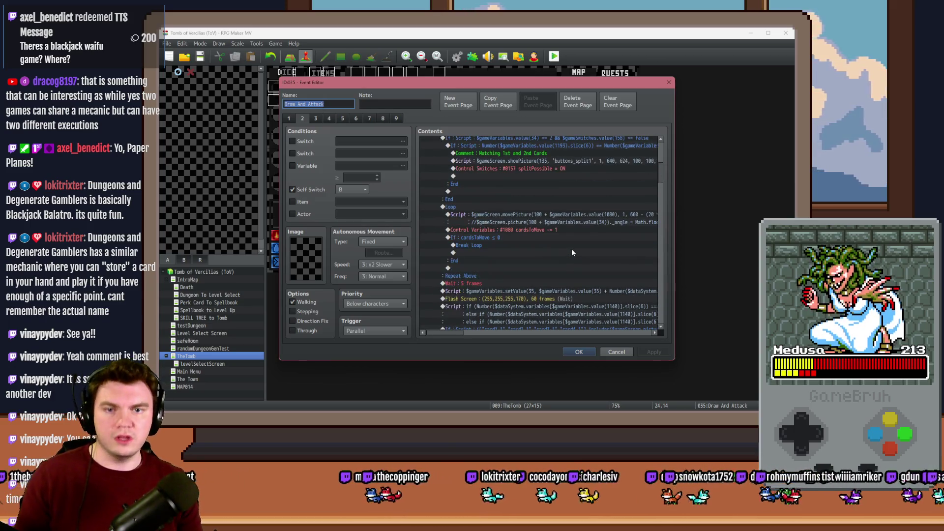
{"action": "mouse_move", "coordinate": [659, 175]}
{"action": "left_mouse_down"}
{"action": "mouse_move", "coordinate": [666, 281]}
{"action": "mouse_move", "coordinate": [663, 244]}
{"action": "left_mouse_up"}
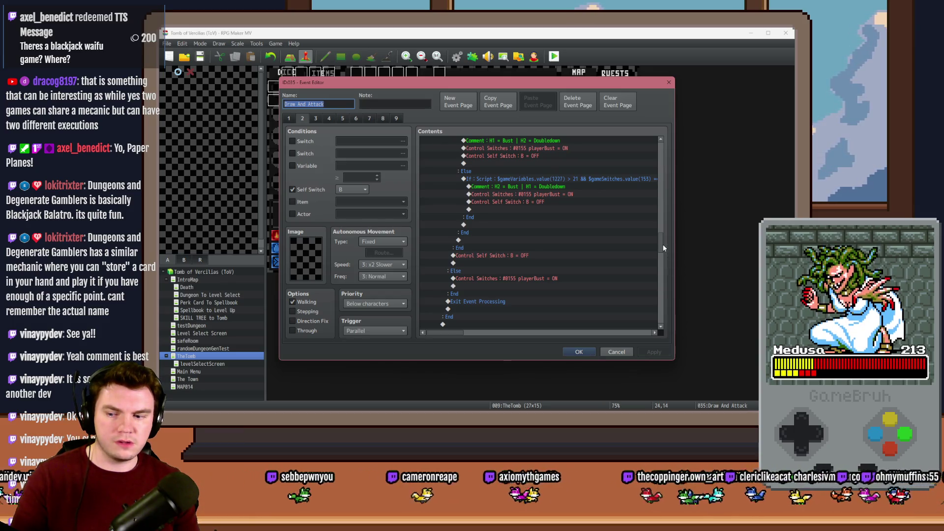
{"action": "left_click_drag", "start_coordinate": [663, 244], "coordinate": [663, 262]}
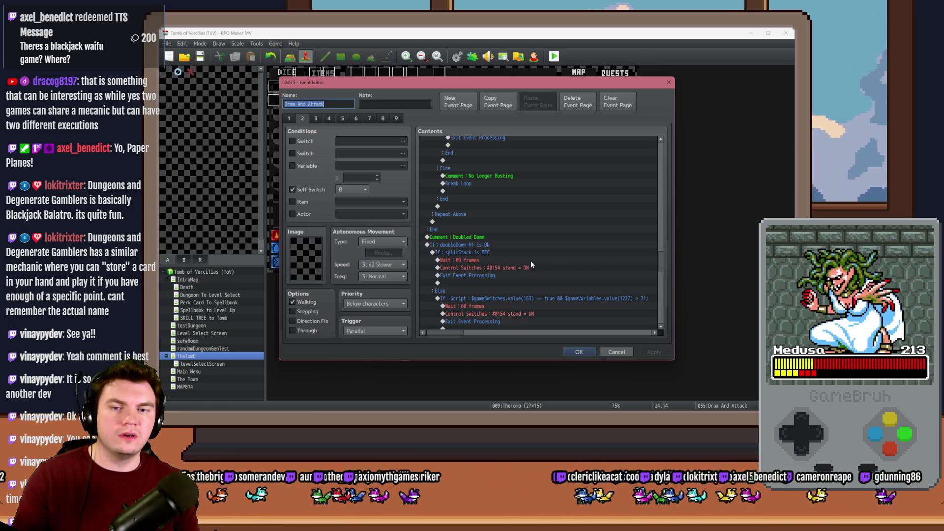
{"action": "left_click", "coordinate": [492, 252]}
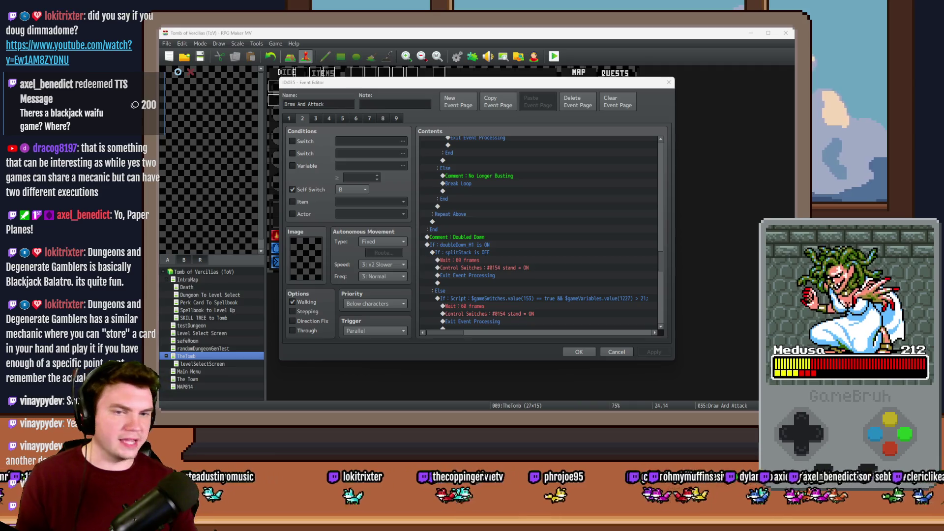
{"action": "left_click", "coordinate": [479, 261]}
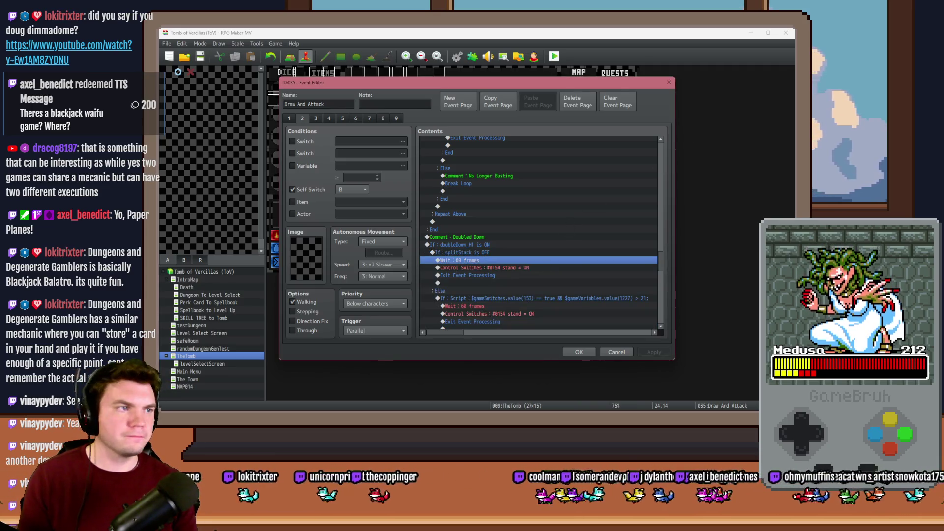
{"action": "left_click_drag", "start_coordinate": [466, 282], "coordinate": [475, 264]}
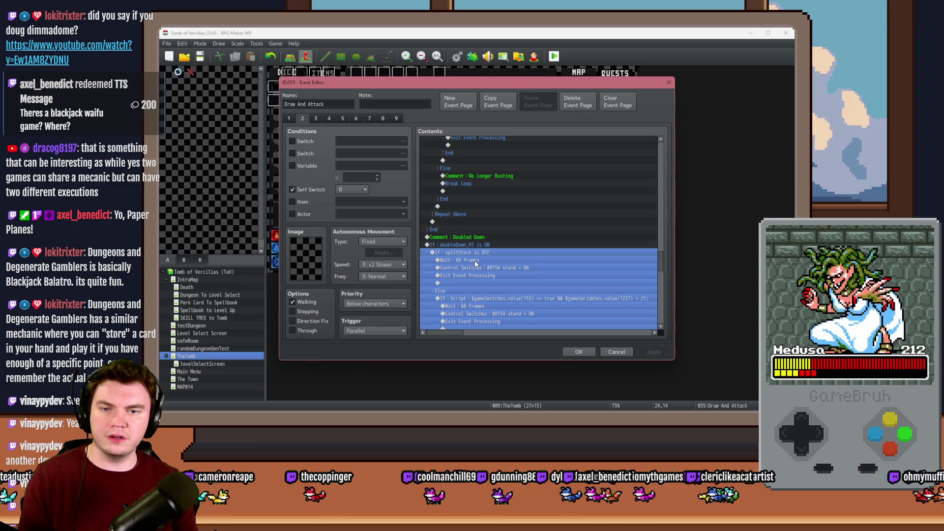
{"action": "left_click", "coordinate": [475, 260]}
Insert a pasted rotatePicture Script command above the wait, with speed set to -5
{"action": "key", "text": "Insert"}
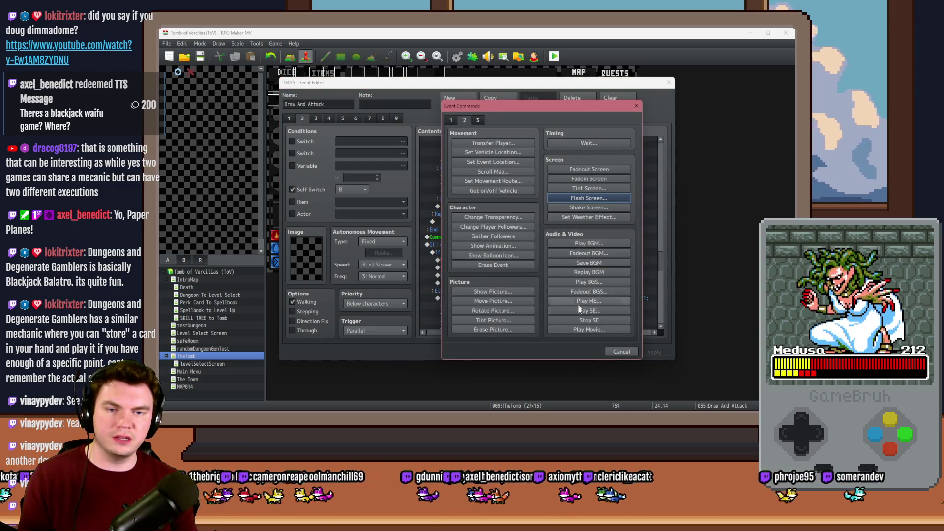
{"action": "left_click", "coordinate": [478, 120]}
{"action": "left_click", "coordinate": [589, 320]}
{"action": "type", "text": "$gameScreen.rotatePicture(pictureId, speed);"}
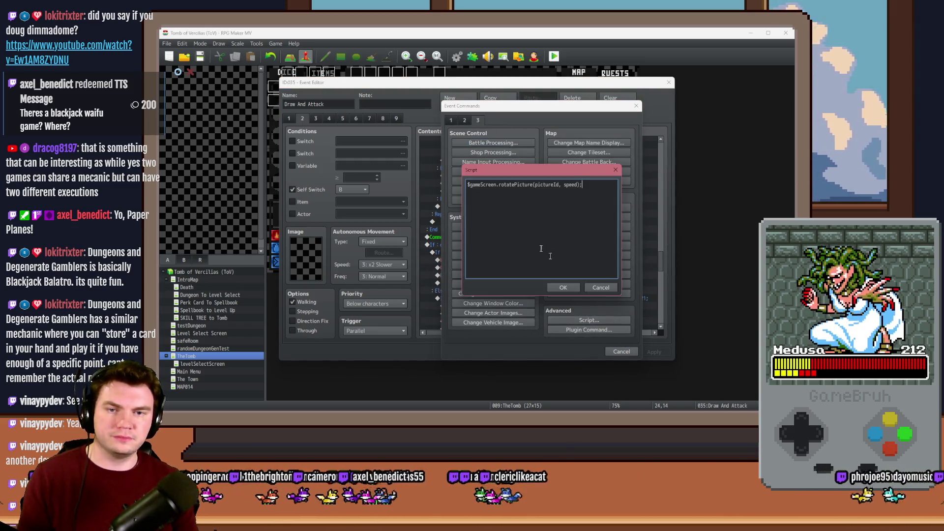
{"action": "double_click", "coordinate": [547, 184]}
{"action": "double_click", "coordinate": [570, 185]}
{"action": "type", "text": "-"}
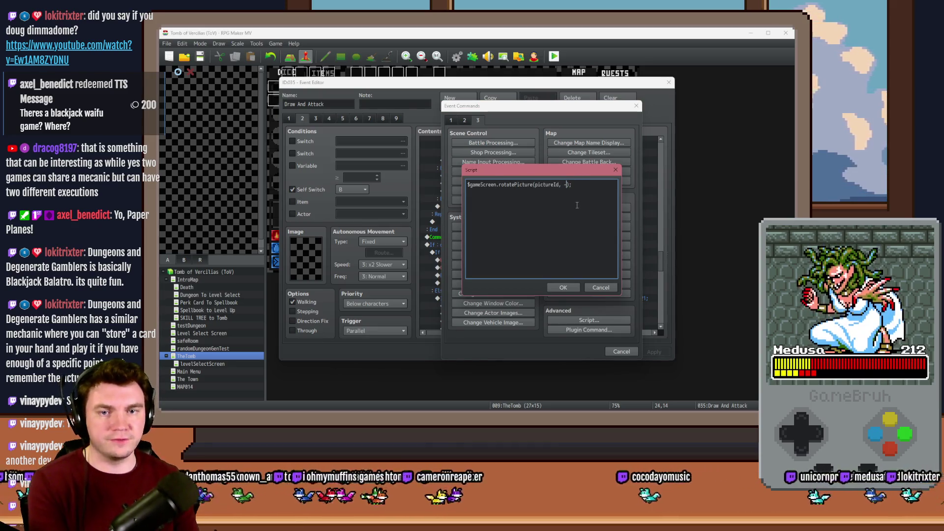
{"action": "type", "text": "5"}
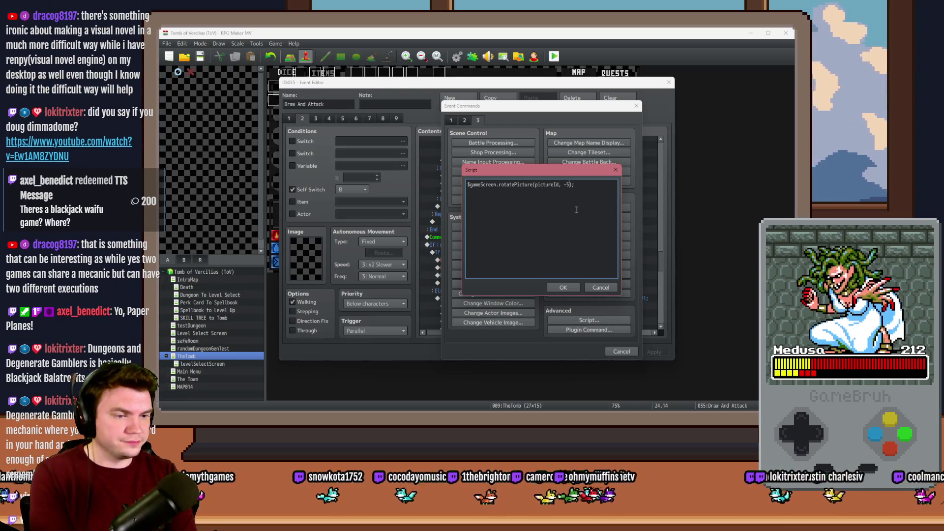
Begin selecting the picture expression in the other existing script to copy
{"action": "left_click_drag", "start_coordinate": [561, 185], "coordinate": [501, 184]}
{"action": "left_click", "coordinate": [496, 184]}
{"action": "mouse_move", "coordinate": [561, 185]}
{"action": "left_mouse_down"}
{"action": "mouse_move", "coordinate": [470, 184]}
{"action": "mouse_move", "coordinate": [561, 184]}
{"action": "left_mouse_up"}
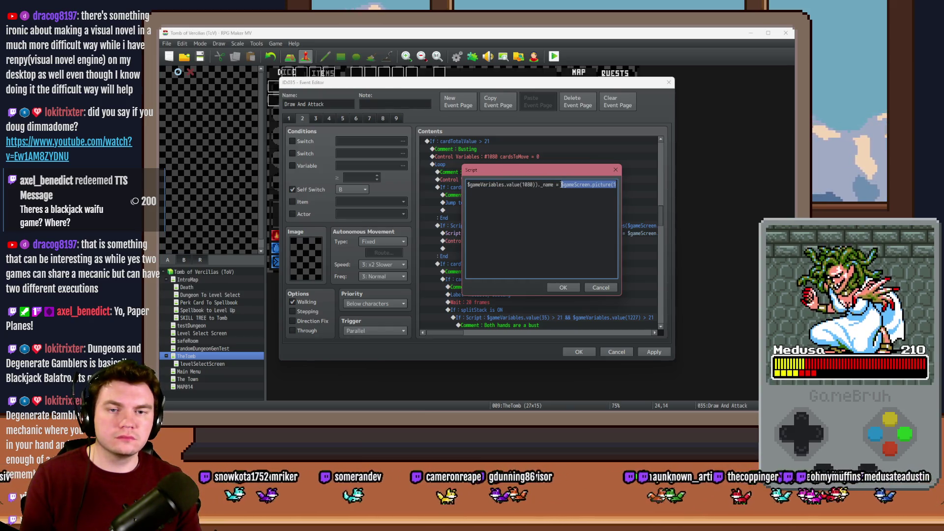
Copy '100 + $gameVariables.value(1080)' from the reference script and close it
{"action": "left_click_drag", "start_coordinate": [561, 184], "coordinate": [623, 186]}
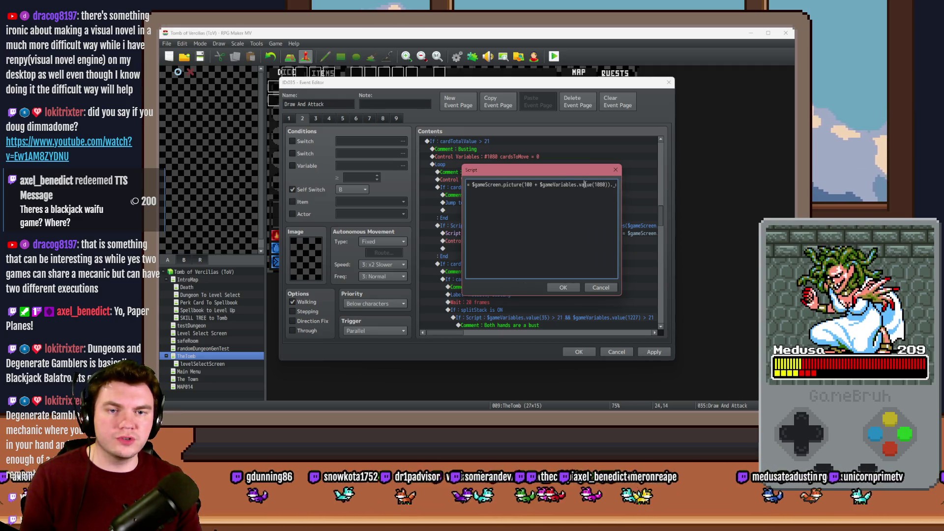
{"action": "left_click_drag", "start_coordinate": [522, 185], "coordinate": [610, 184]}
{"action": "key", "text": "ctrl+c"}
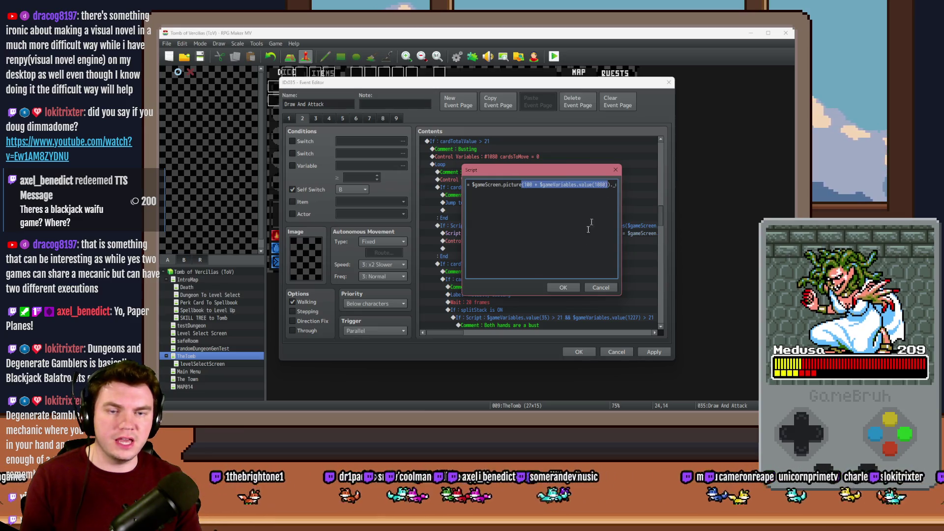
{"action": "left_click", "coordinate": [563, 287]}
{"action": "scroll", "coordinate": [501, 265], "scroll_direction": "down", "scroll_amount": 10}
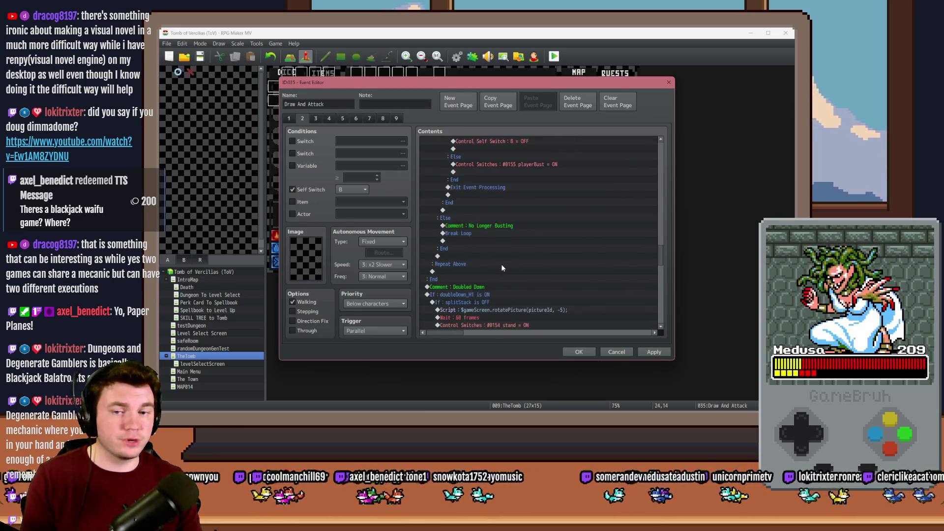
Paste the expression over pictureId in rotatePicture, remove the extra bracket, and confirm
{"action": "double_click", "coordinate": [511, 241]}
{"action": "double_click", "coordinate": [543, 185]}
{"action": "key", "text": "ctrl+v"}
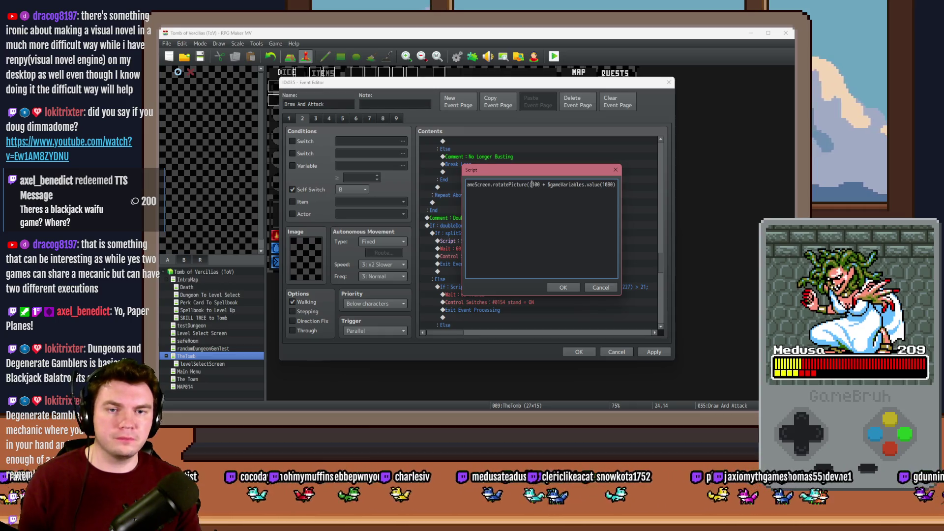
{"action": "left_click_drag", "start_coordinate": [594, 185], "coordinate": [622, 186]}
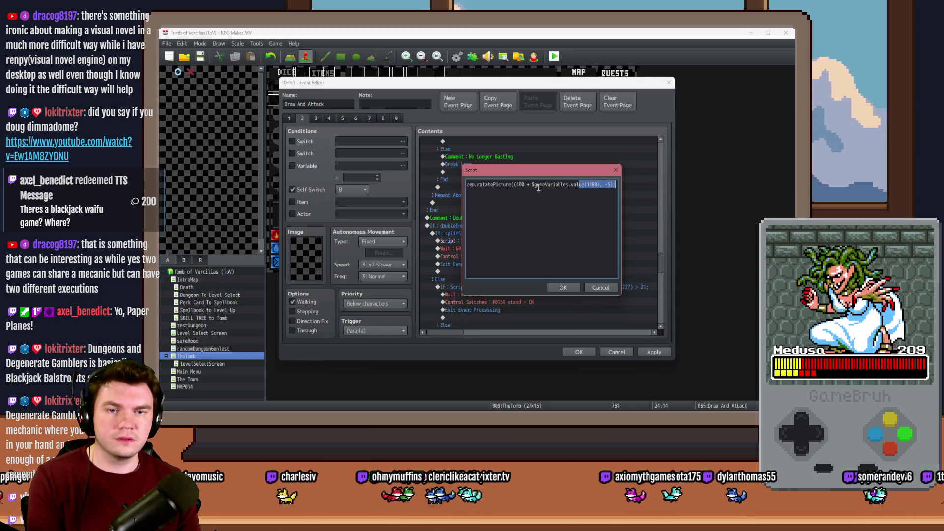
{"action": "left_click", "coordinate": [518, 185]}
{"action": "key", "text": "BackSpace"}
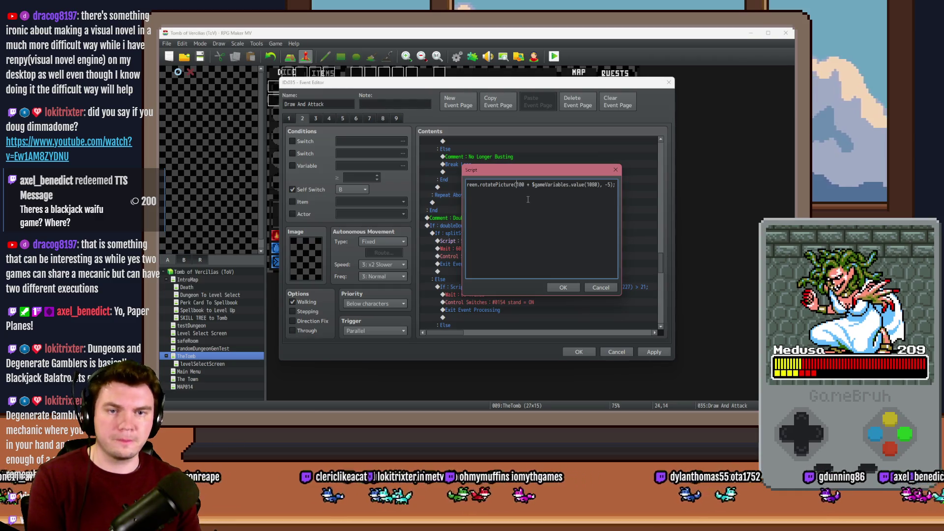
{"action": "left_click_drag", "start_coordinate": [498, 190], "coordinate": [412, 188]}
{"action": "left_click", "coordinate": [537, 185]}
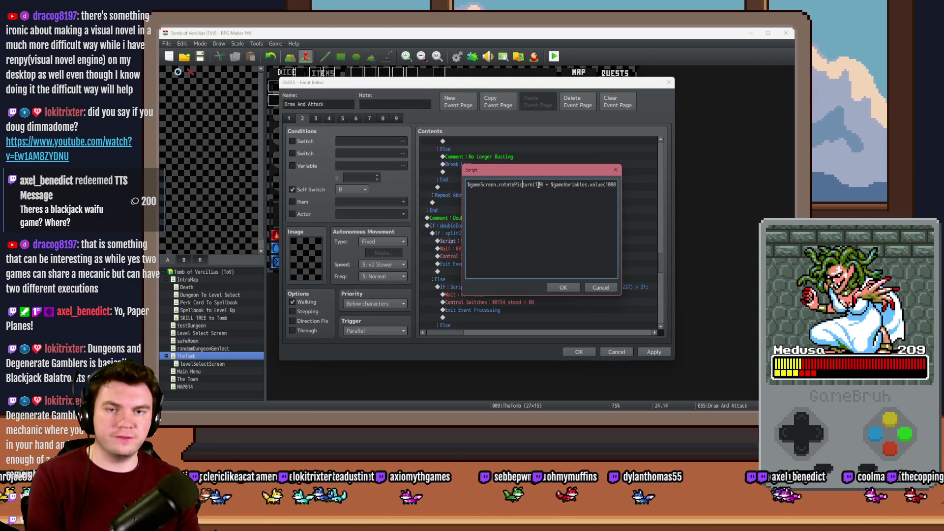
{"action": "left_click", "coordinate": [570, 287]}
Apply the event changes, close the event editor and launch a playtest
{"action": "left_click", "coordinate": [654, 352]}
{"action": "left_click", "coordinate": [579, 351]}
{"action": "left_click", "coordinate": [554, 56]}
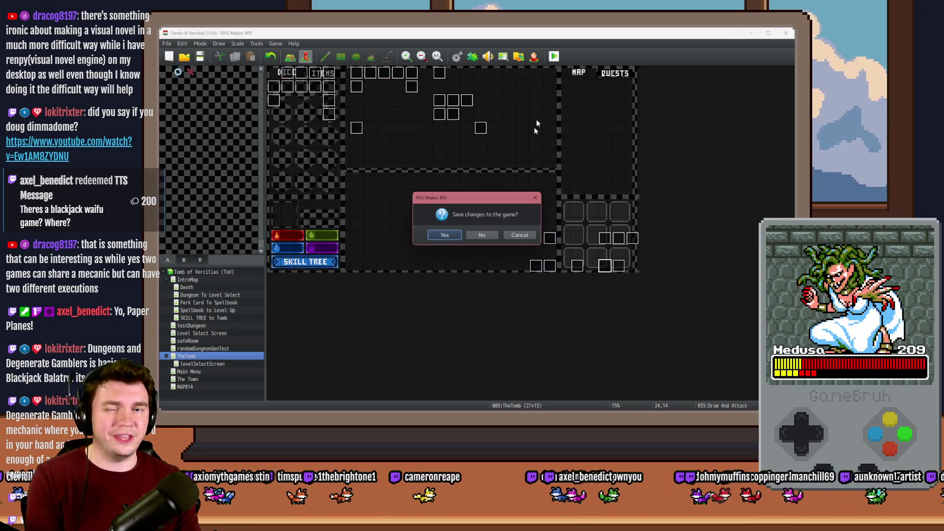
Save, walk into the orc blackjack fight, quit the playtest and reopen Draw And Attack
{"action": "left_click", "coordinate": [445, 235]}
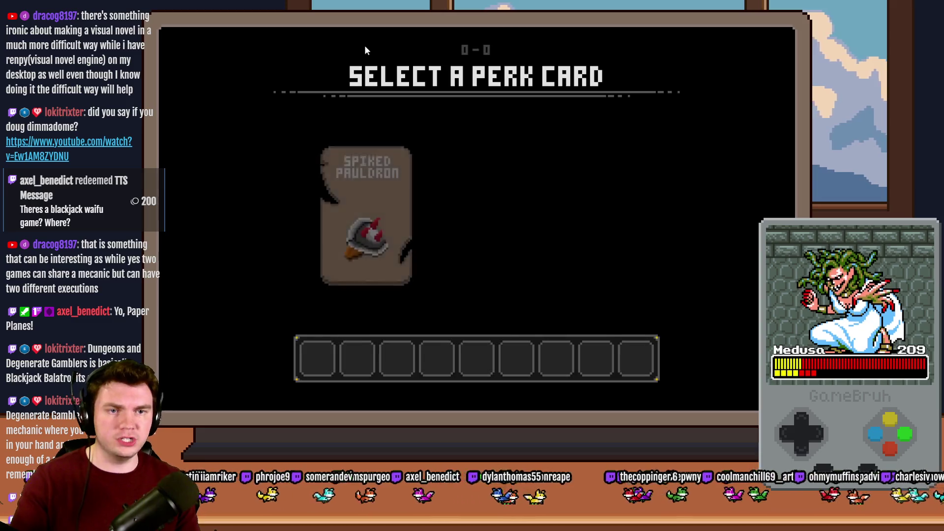
{"action": "mouse_move", "coordinate": [513, 172]}
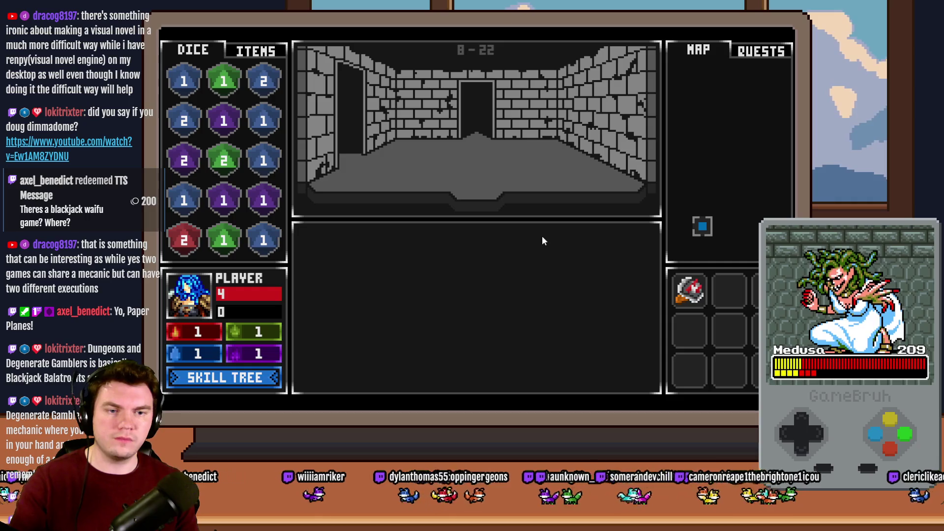
{"action": "key", "text": "w"}
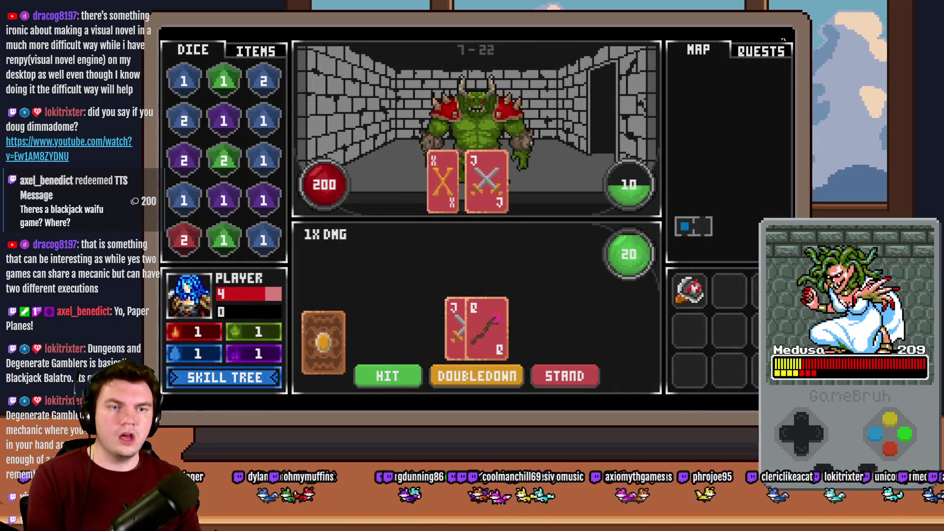
{"action": "left_click", "coordinate": [782, 41]}
{"action": "double_click", "coordinate": [605, 266]}
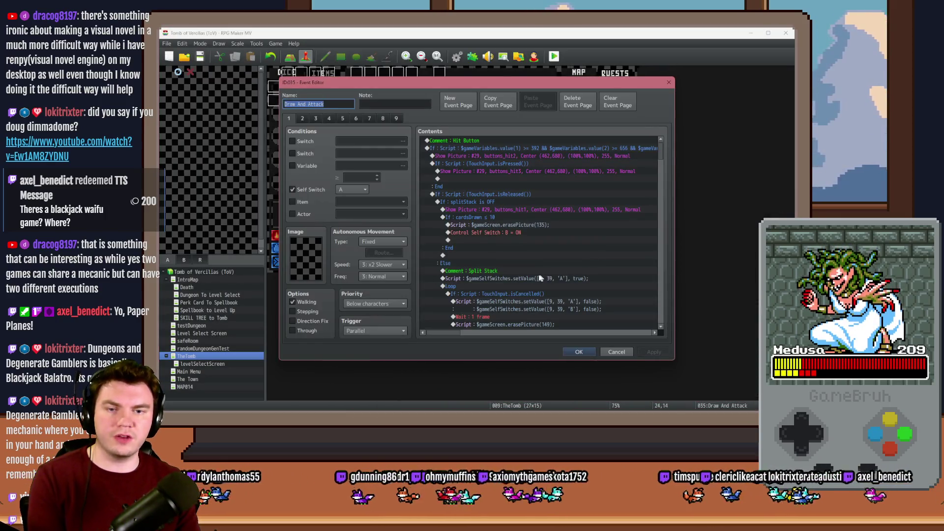
Review page 2 of the Draw And Attack event down to Flash Screen, then close it
{"action": "scroll", "coordinate": [541, 278], "scroll_direction": "down", "scroll_amount": 8}
{"action": "scroll", "coordinate": [543, 236], "scroll_direction": "down", "scroll_amount": 8}
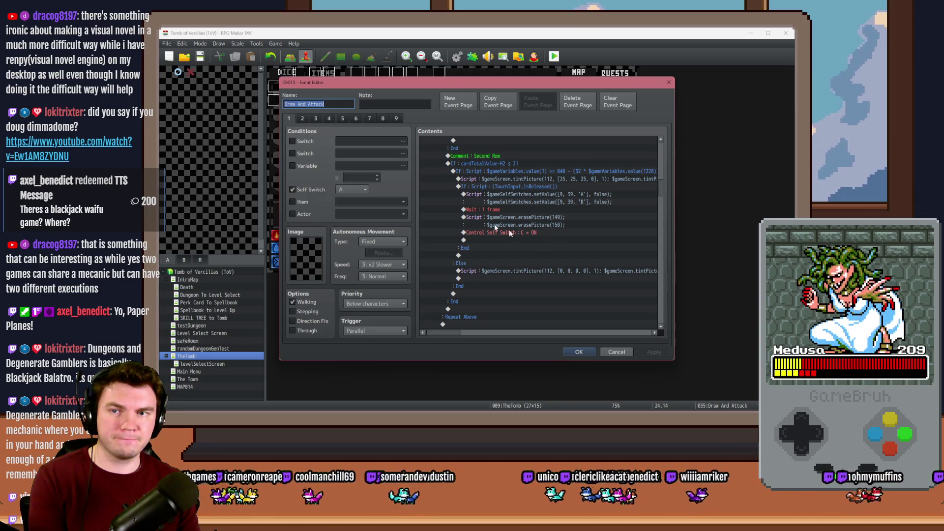
{"action": "left_click", "coordinate": [301, 118]}
{"action": "scroll", "coordinate": [471, 236], "scroll_direction": "down", "scroll_amount": 5}
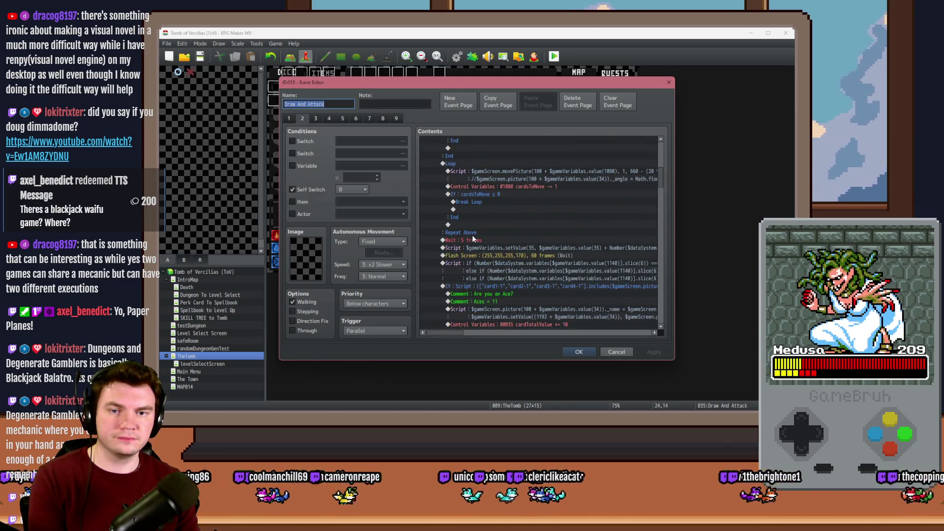
{"action": "left_click", "coordinate": [535, 256]}
{"action": "left_click", "coordinate": [579, 352]}
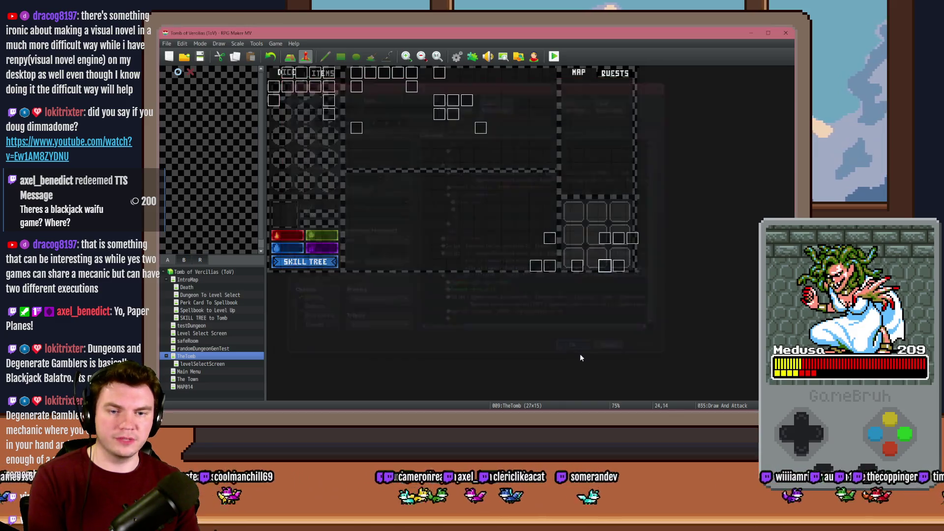
Check the Monster Draw event's Flash Screen command, close it, and start a playtest
{"action": "double_click", "coordinate": [618, 268]}
{"action": "scroll", "coordinate": [534, 258], "scroll_direction": "down", "scroll_amount": 5}
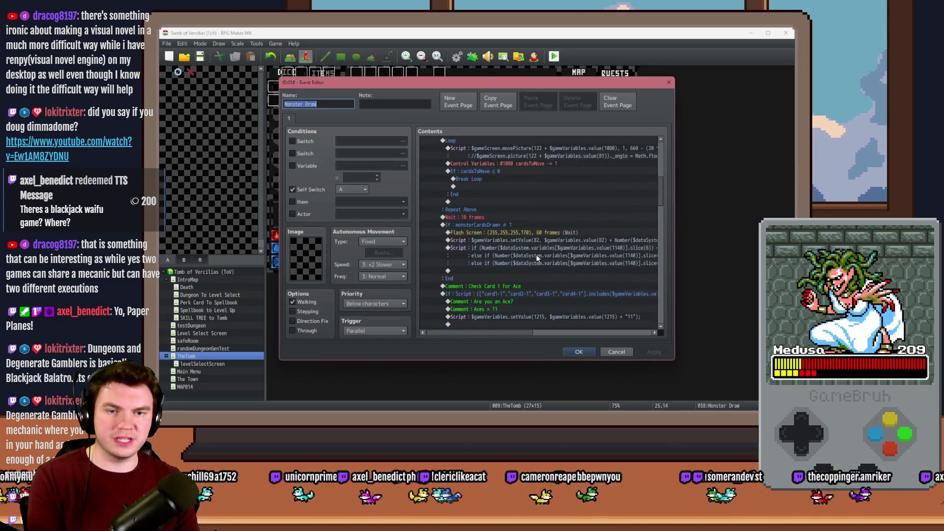
{"action": "left_click", "coordinate": [554, 233]}
{"action": "left_click", "coordinate": [579, 352]}
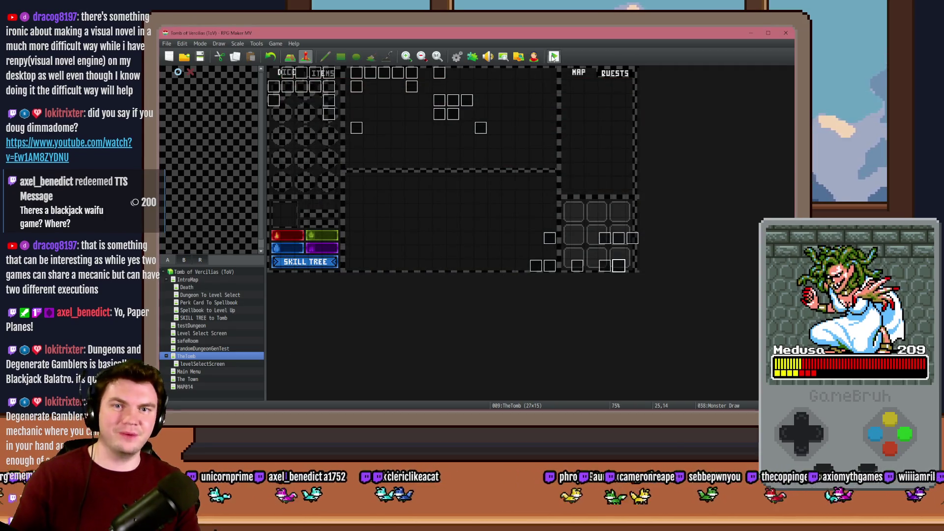
{"action": "left_click", "coordinate": [554, 57]}
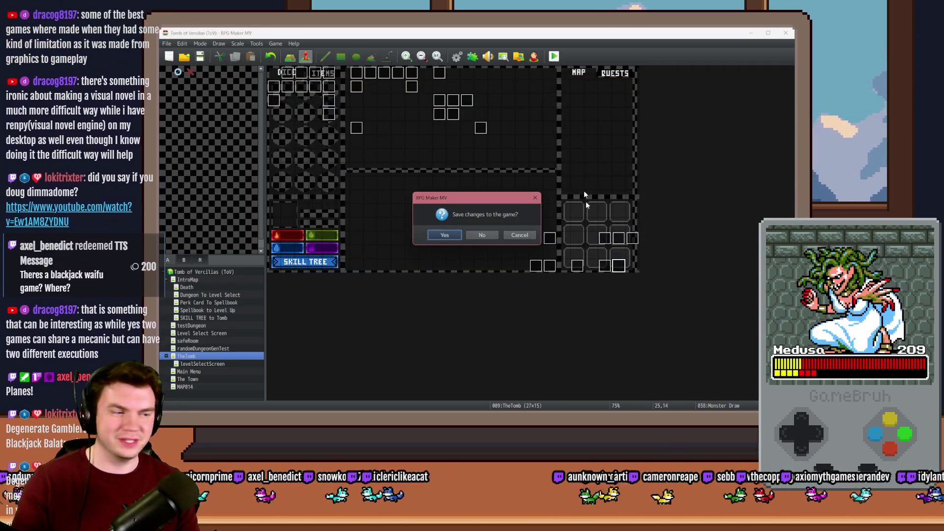
Save, pick the Spiked Pauldron perk, fight the skull enemy, then quit the playtest
{"action": "left_click", "coordinate": [445, 235]}
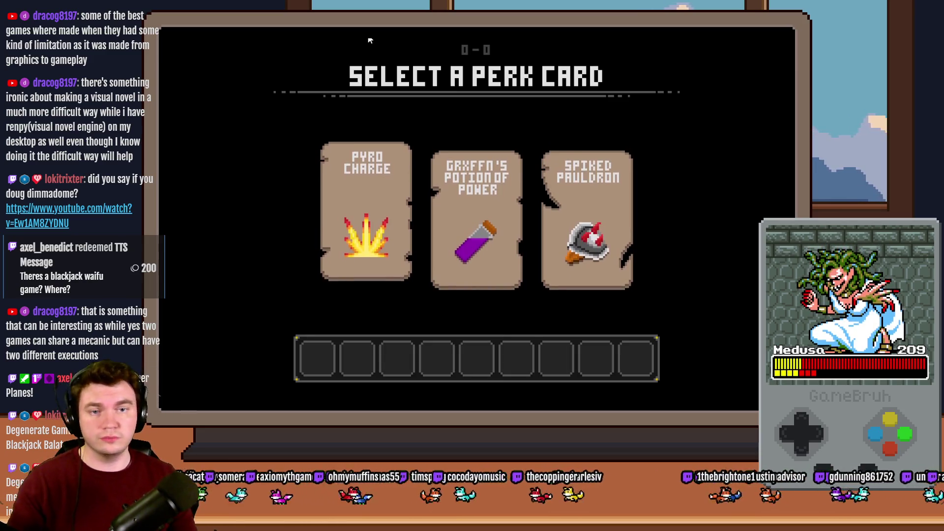
{"action": "left_click", "coordinate": [567, 175]}
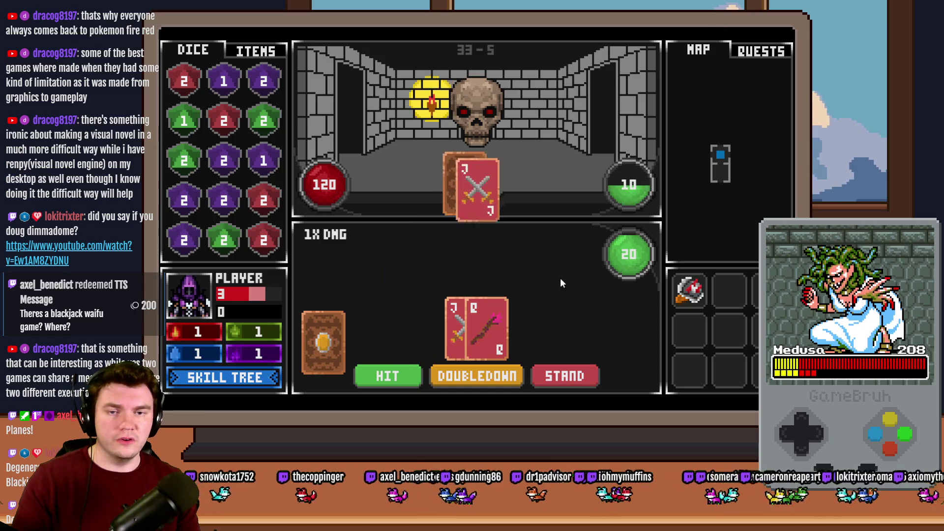
{"action": "key", "text": "alt+F4"}
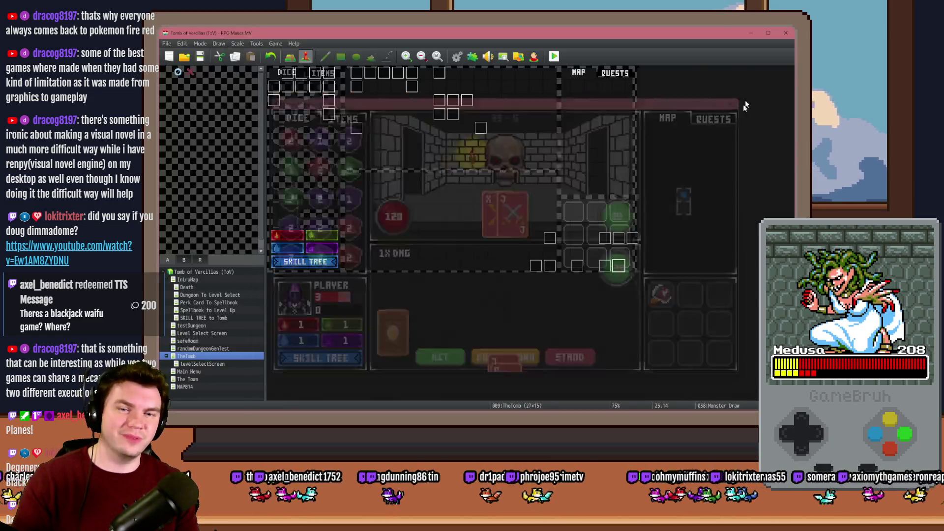
Move the random cardToDraw line below the If : Script block on Draw And Attack page 2
{"action": "double_click", "coordinate": [605, 266]}
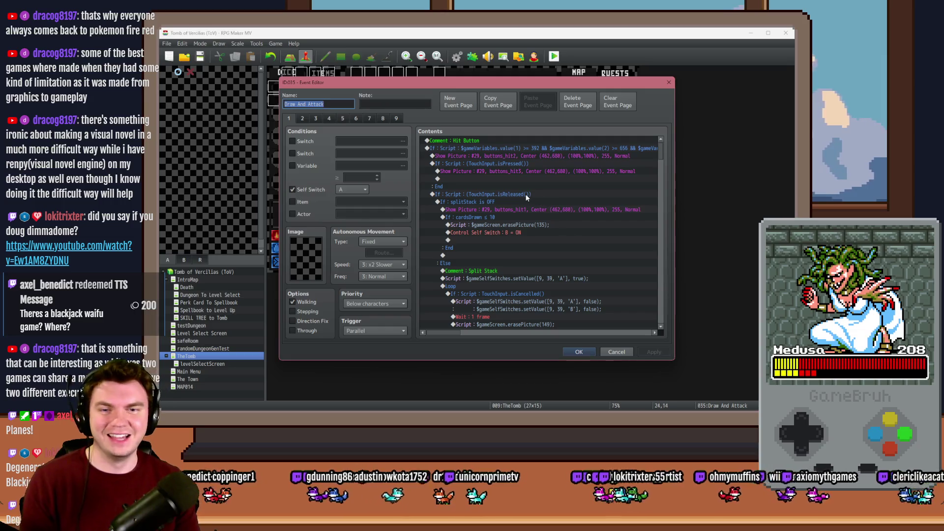
{"action": "left_click", "coordinate": [303, 119]}
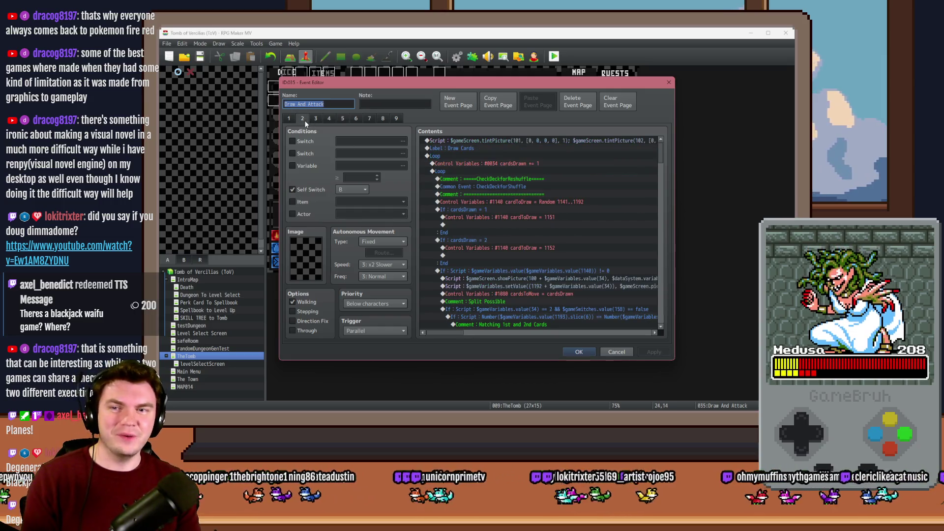
{"action": "left_click", "coordinate": [495, 200]}
{"action": "key", "text": "Delete"}
{"action": "left_click", "coordinate": [482, 264]}
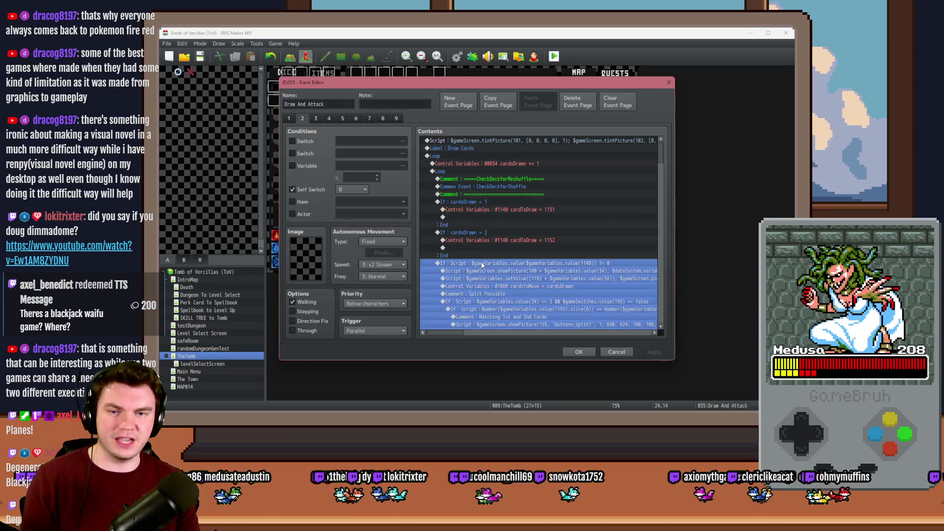
{"action": "key", "text": "ctrl+v"}
{"action": "left_click", "coordinate": [579, 352]}
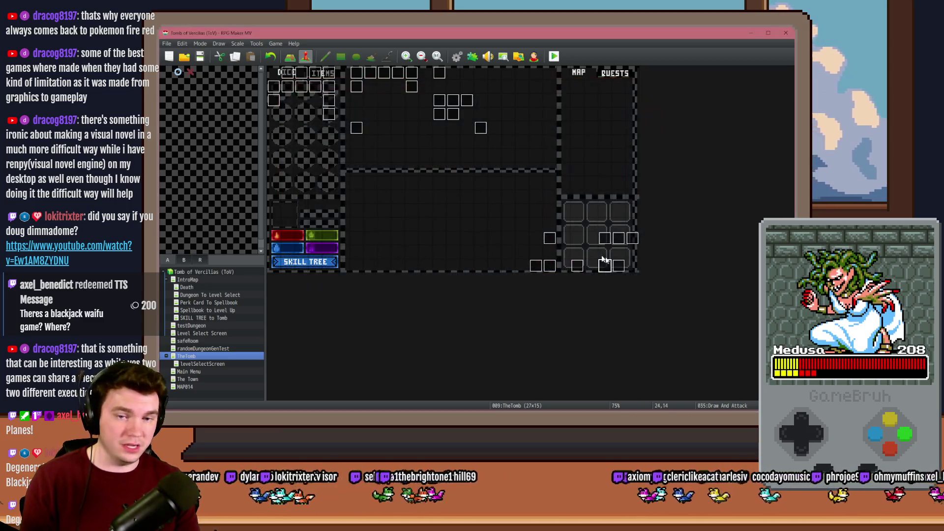
Inspect Monster Draw's random card-draw, monsterCardsDrawn = 1 and If : Script lines, then close it
{"action": "double_click", "coordinate": [611, 264]}
{"action": "left_click", "coordinate": [533, 194]}
{"action": "left_click", "coordinate": [512, 224], "text": "shift"}
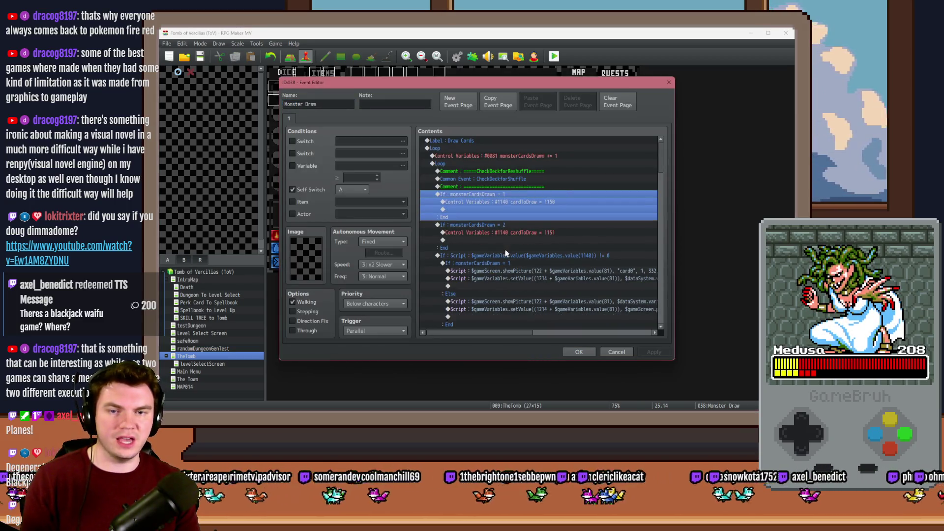
{"action": "left_click", "coordinate": [506, 264]}
{"action": "left_click", "coordinate": [579, 352]}
Save, start a playtest and choose the Spiked Pauldron perk card
{"action": "left_click", "coordinate": [549, 57]}
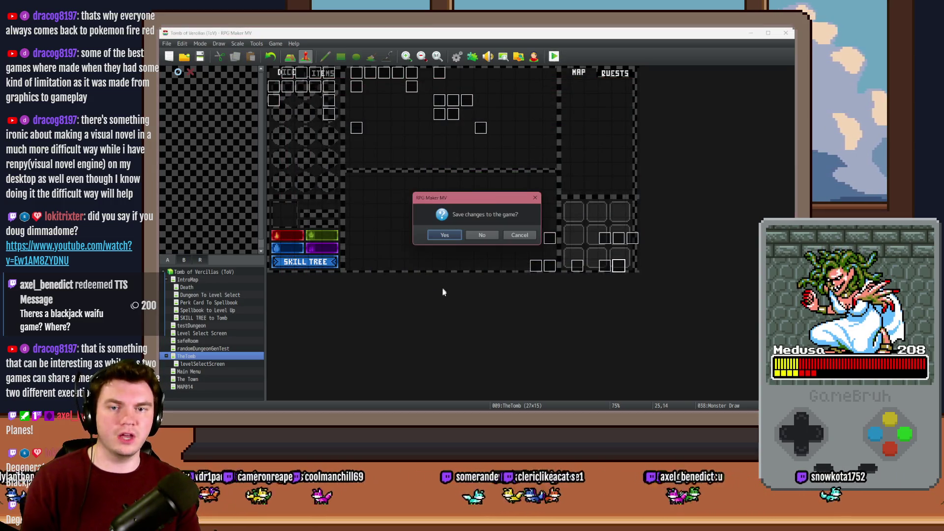
{"action": "left_click", "coordinate": [445, 236]}
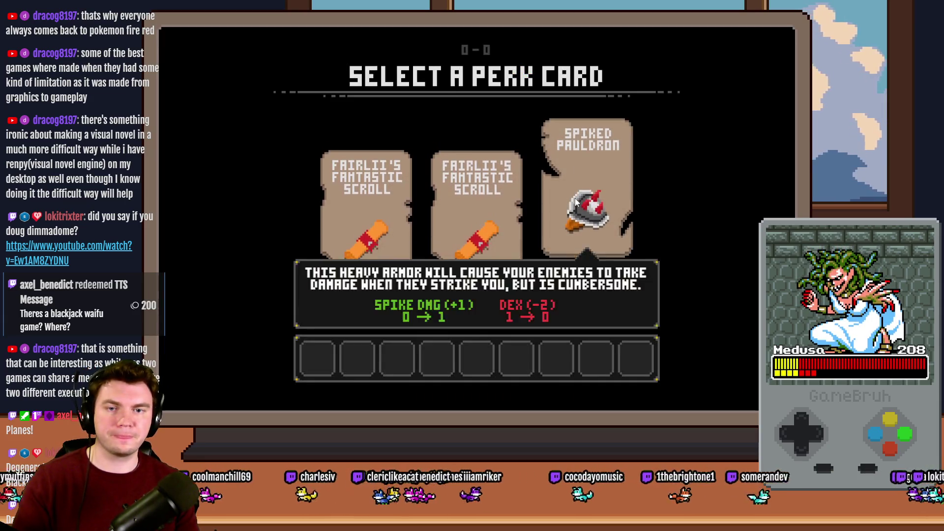
{"action": "left_click", "coordinate": [576, 202]}
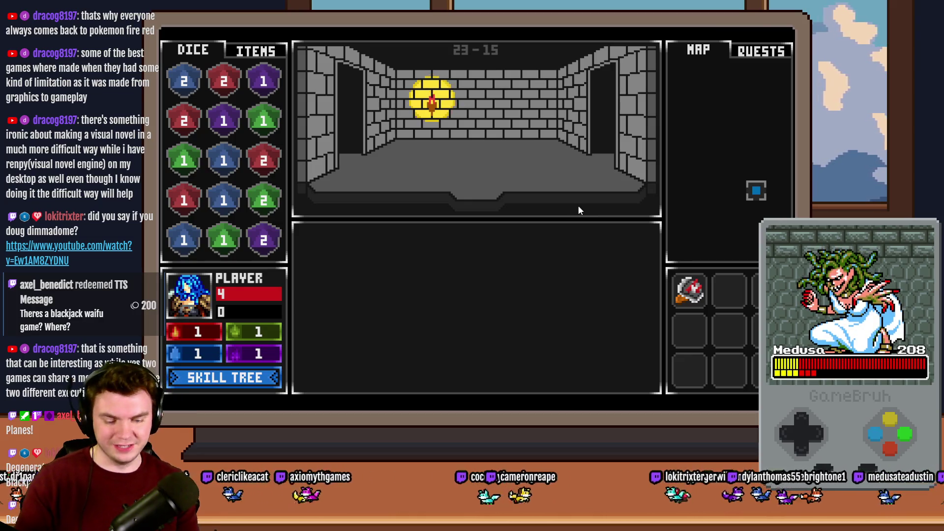
Walk into the orc room, double down to a hand of 21, then quit the playtest
{"action": "key", "text": "w"}
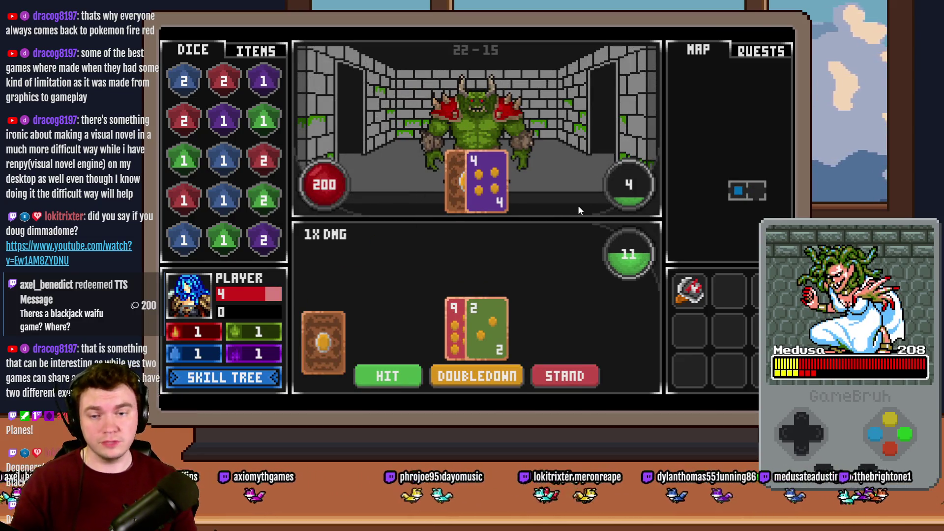
{"action": "left_click", "coordinate": [492, 377]}
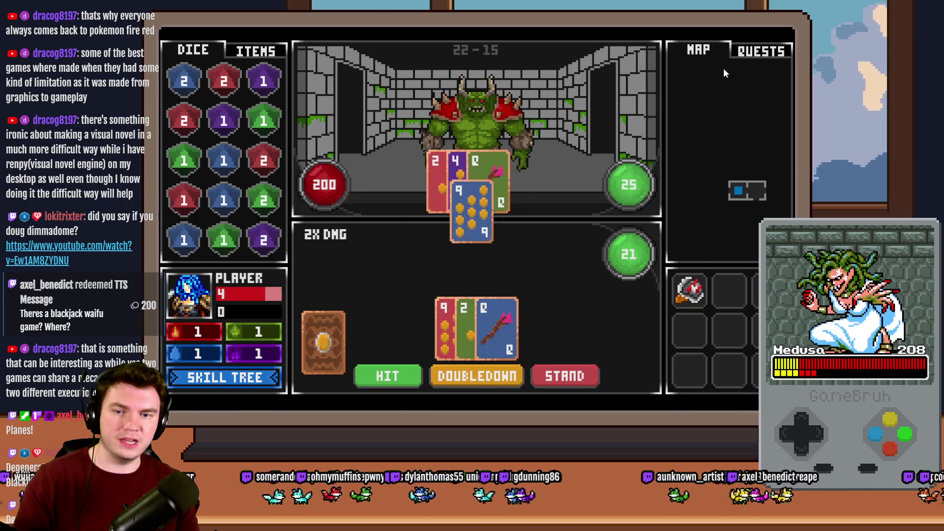
{"action": "key", "text": "alt+F4"}
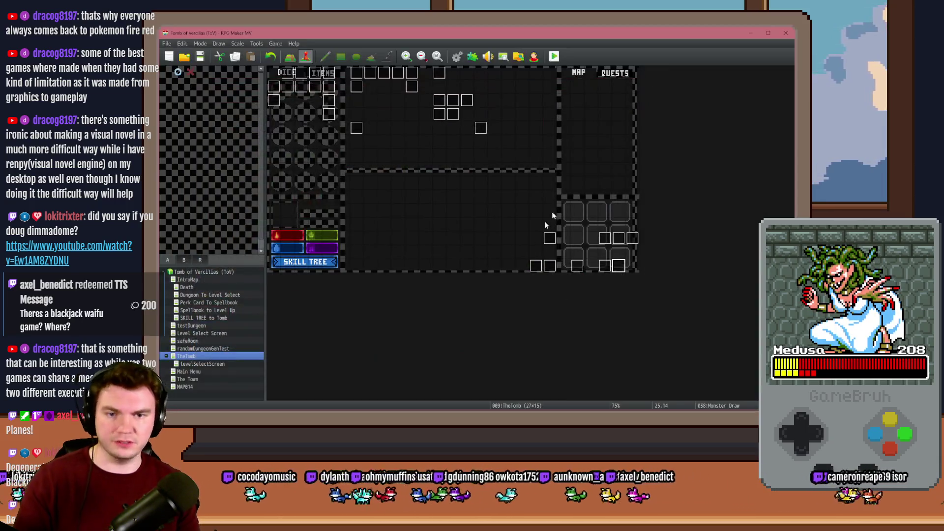
Glance at Monster Draw, then open Draw And Attack's Doubled Down rotatePicture script
{"action": "double_click", "coordinate": [620, 267]}
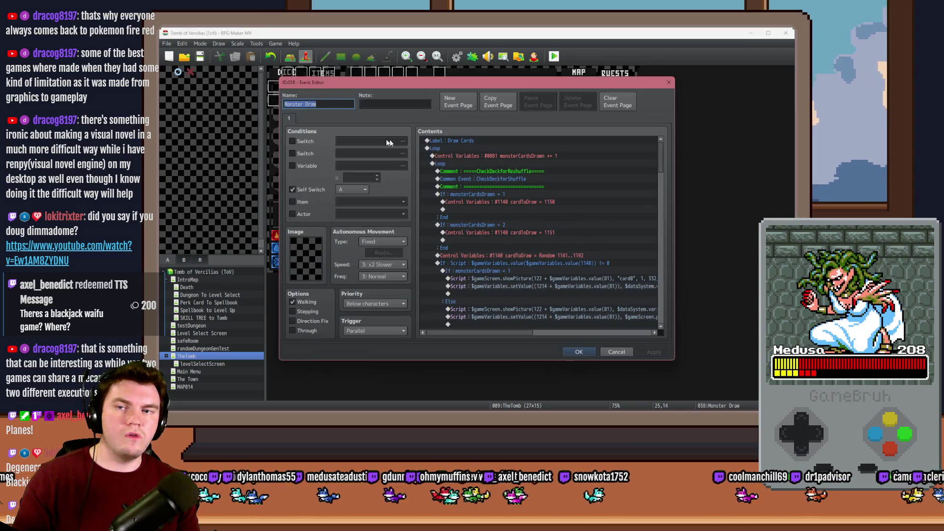
{"action": "left_click", "coordinate": [668, 84]}
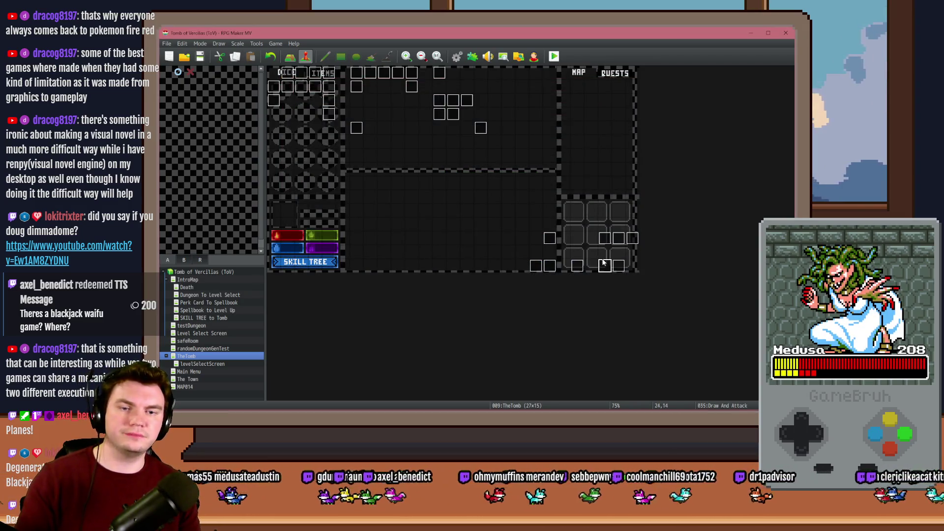
{"action": "double_click", "coordinate": [604, 264]}
{"action": "mouse_move", "coordinate": [667, 159]}
{"action": "left_mouse_down"}
{"action": "mouse_move", "coordinate": [662, 232]}
{"action": "mouse_move", "coordinate": [666, 224]}
{"action": "left_mouse_up"}
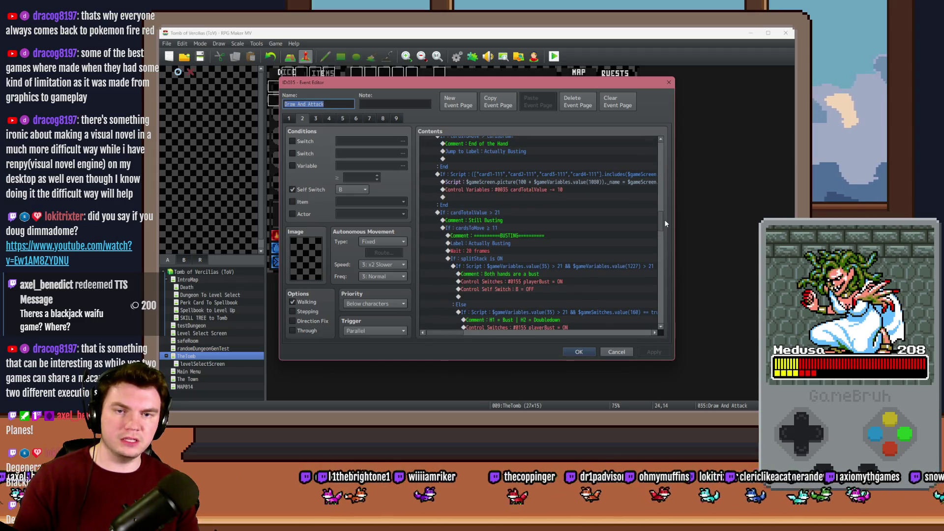
{"action": "left_click", "coordinate": [597, 173]}
{"action": "left_click", "coordinate": [593, 183]}
{"action": "scroll", "coordinate": [581, 220], "scroll_direction": "down", "scroll_amount": 10}
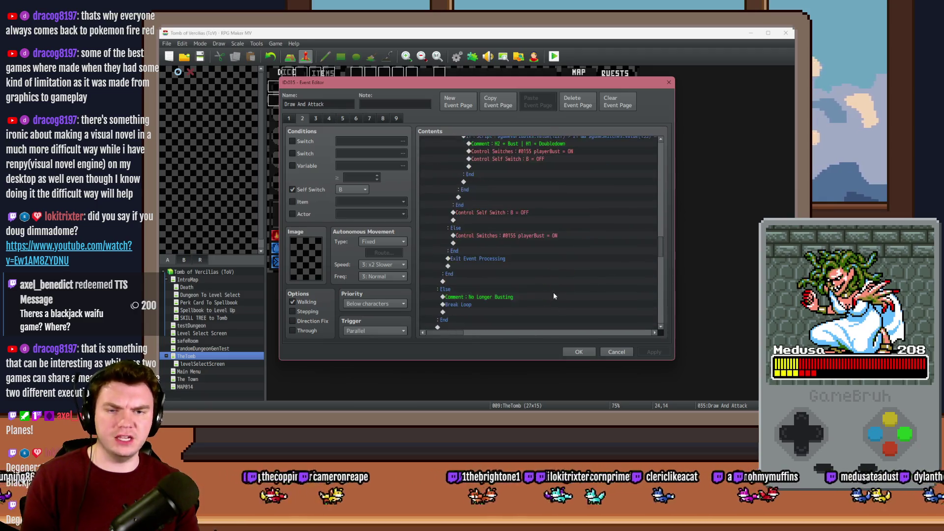
{"action": "double_click", "coordinate": [551, 235]}
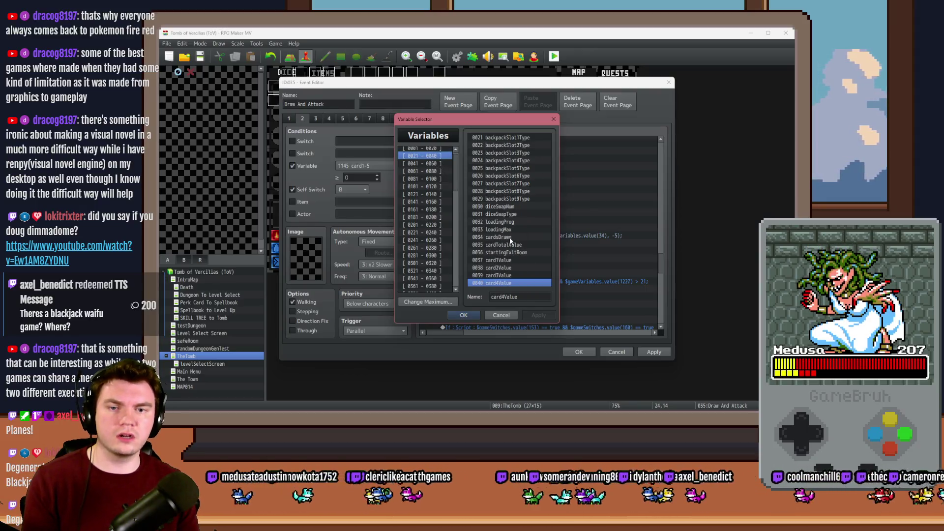
Keep the rotate script on variable 34, close the event, and save to playtest with Ctrl+R
{"action": "key", "text": "Escape"}
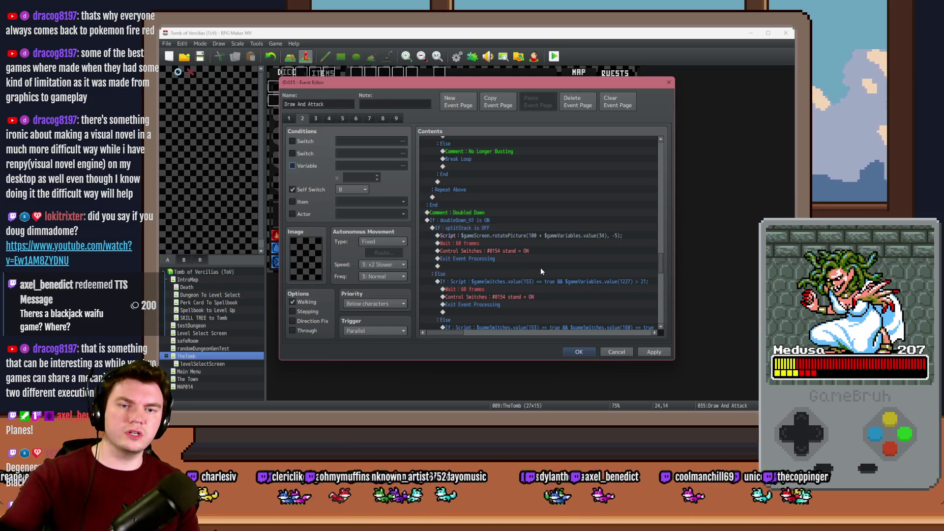
{"action": "left_click", "coordinate": [578, 352]}
{"action": "key", "text": "ctrl+r"}
{"action": "left_click", "coordinate": [456, 240]}
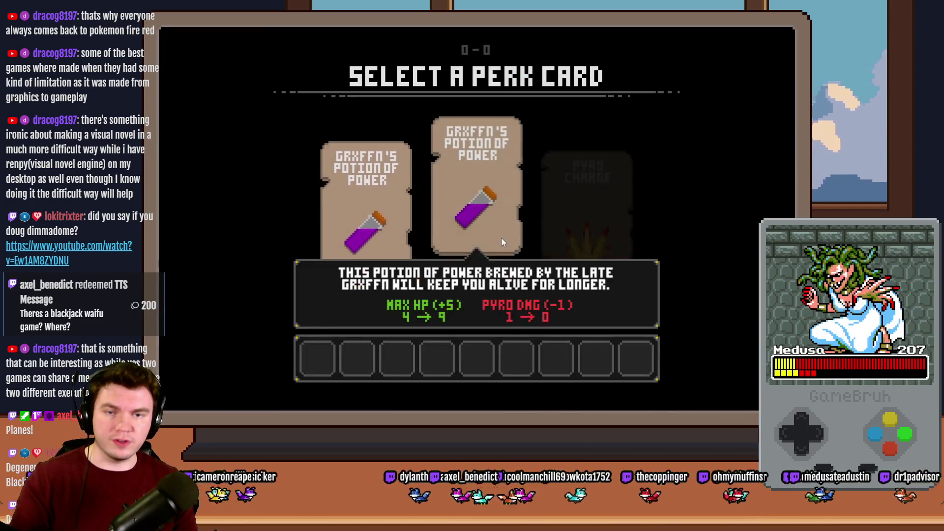
Take Potion of Power, play orc hands using Hit, Double Down and Stand, then quit
{"action": "left_click", "coordinate": [501, 237]}
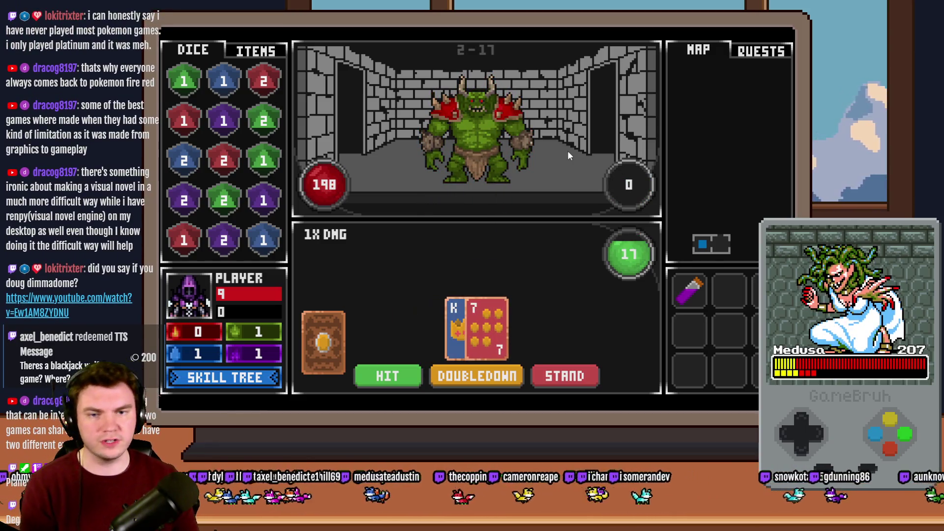
{"action": "left_click", "coordinate": [503, 377]}
{"action": "left_click", "coordinate": [503, 376]}
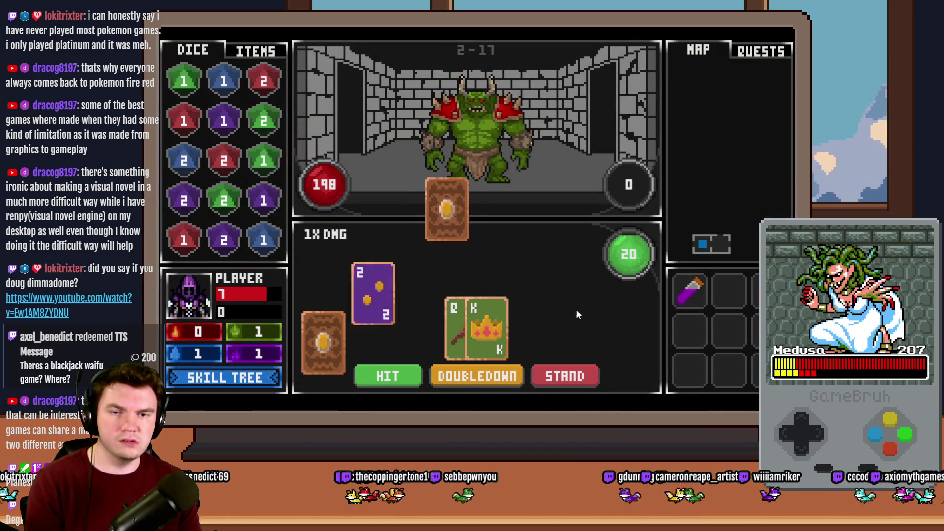
{"action": "left_click", "coordinate": [555, 375]}
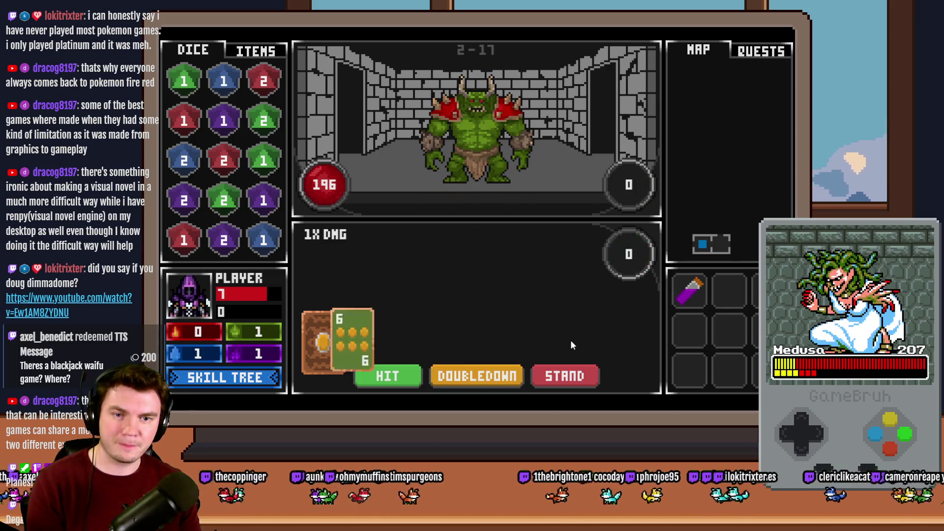
{"action": "left_click", "coordinate": [503, 375]}
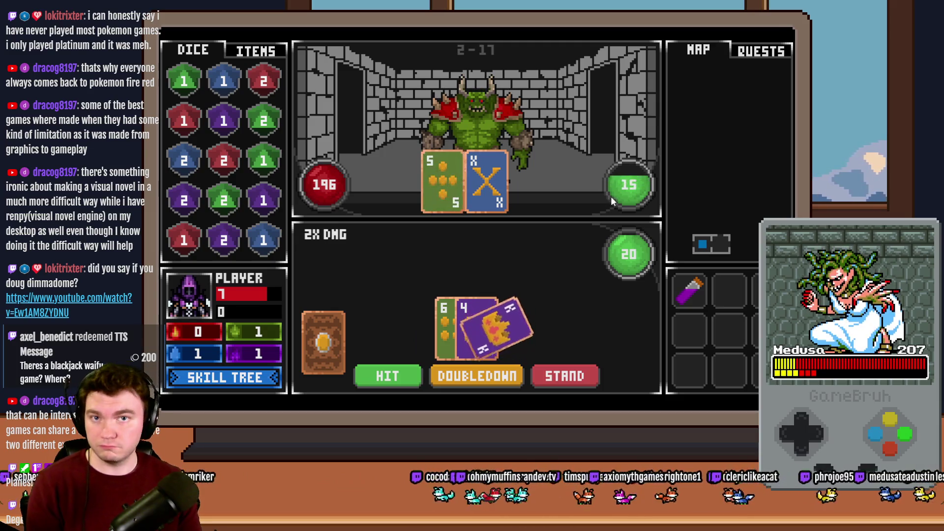
{"action": "key", "text": "alt+F4"}
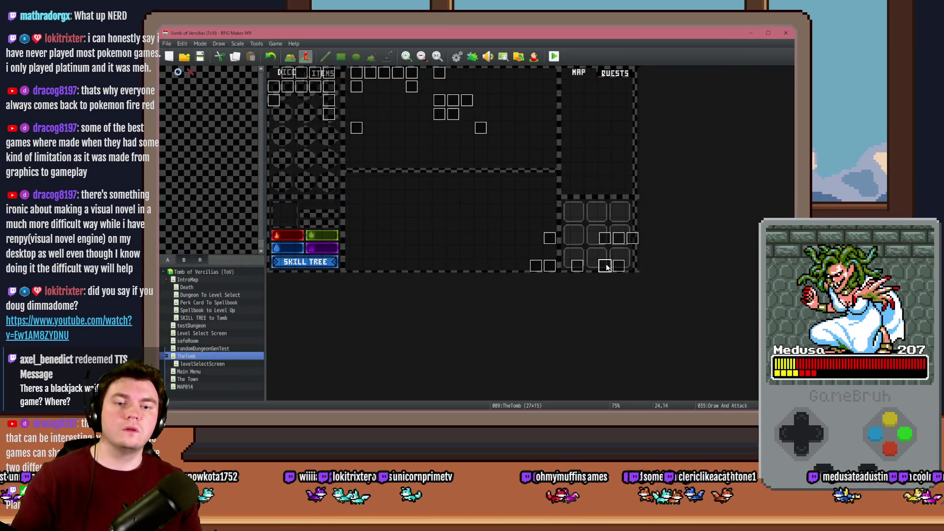
Insert a 15-frame wait by the rotatePicture script on Draw And Attack page 2
{"action": "double_click", "coordinate": [605, 266]}
{"action": "left_click", "coordinate": [301, 118]}
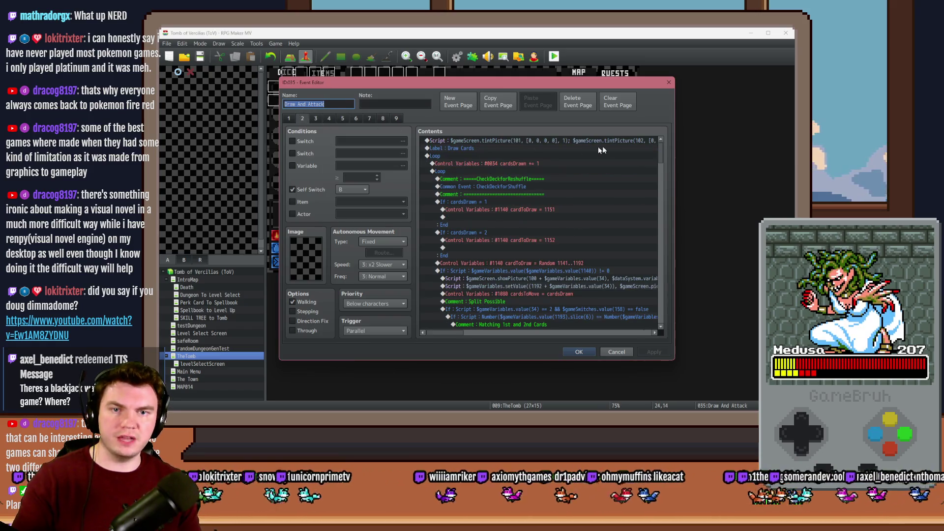
{"action": "left_click_drag", "start_coordinate": [660, 157], "coordinate": [670, 266]}
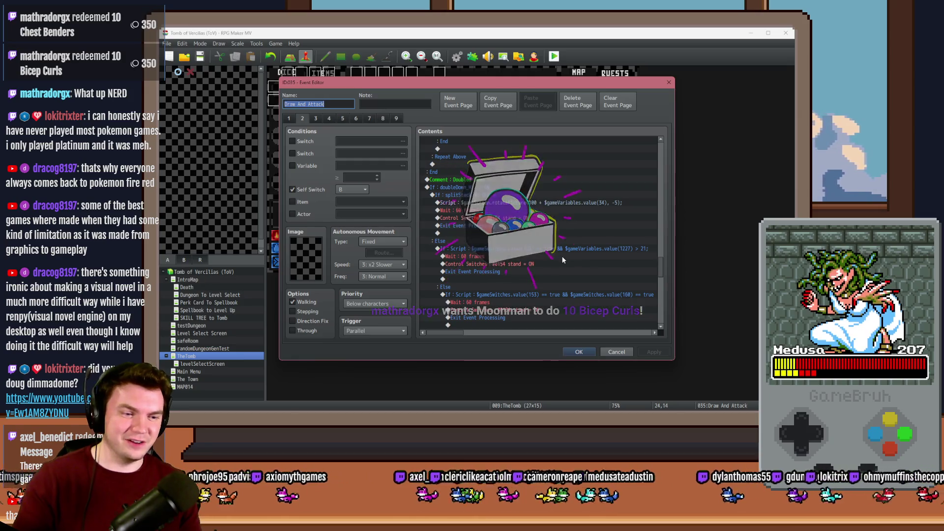
{"action": "left_click", "coordinate": [514, 203]}
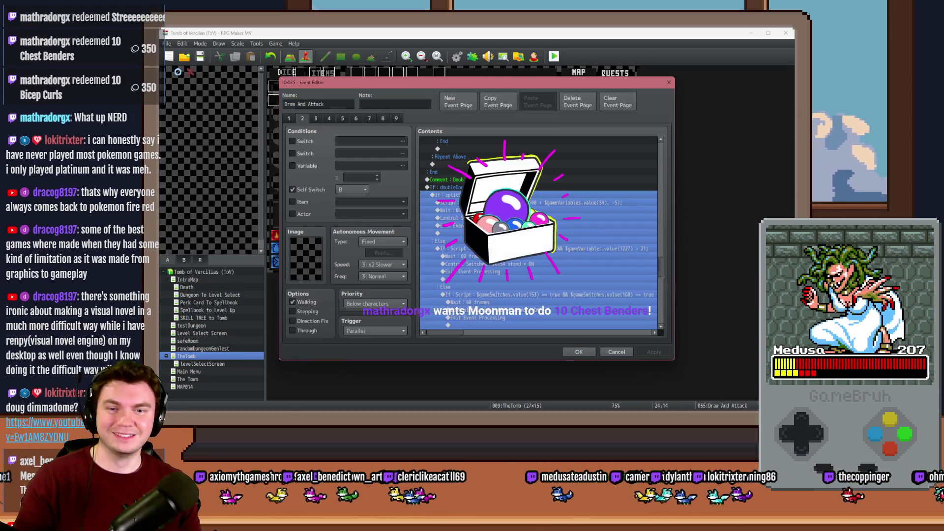
{"action": "left_click", "coordinate": [515, 202]}
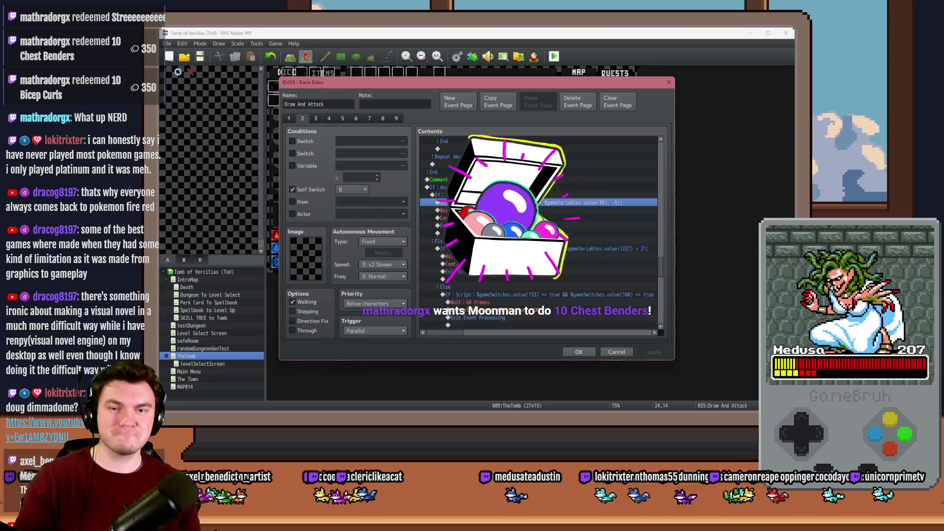
{"action": "key", "text": "Insert"}
{"action": "left_click", "coordinate": [464, 120]}
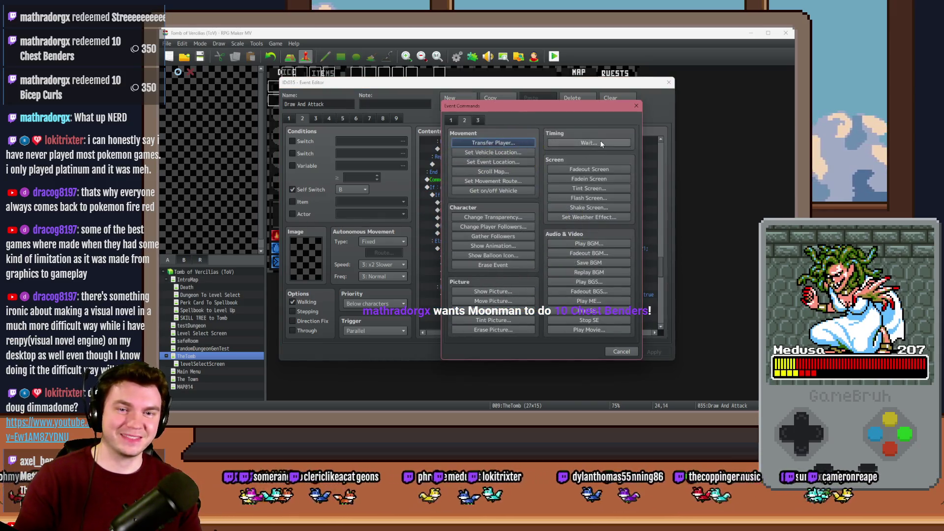
{"action": "left_click", "coordinate": [588, 142]}
{"action": "type", "text": "15"}
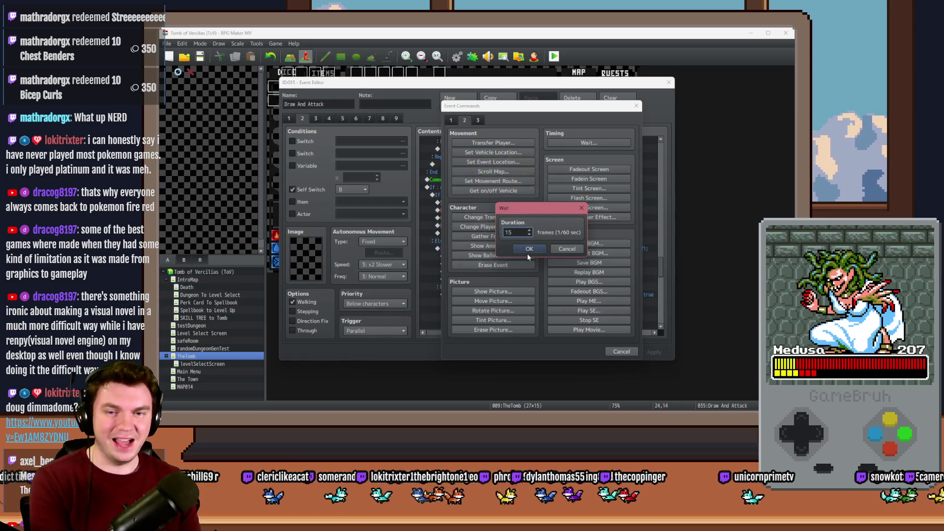
{"action": "left_click", "coordinate": [529, 249]}
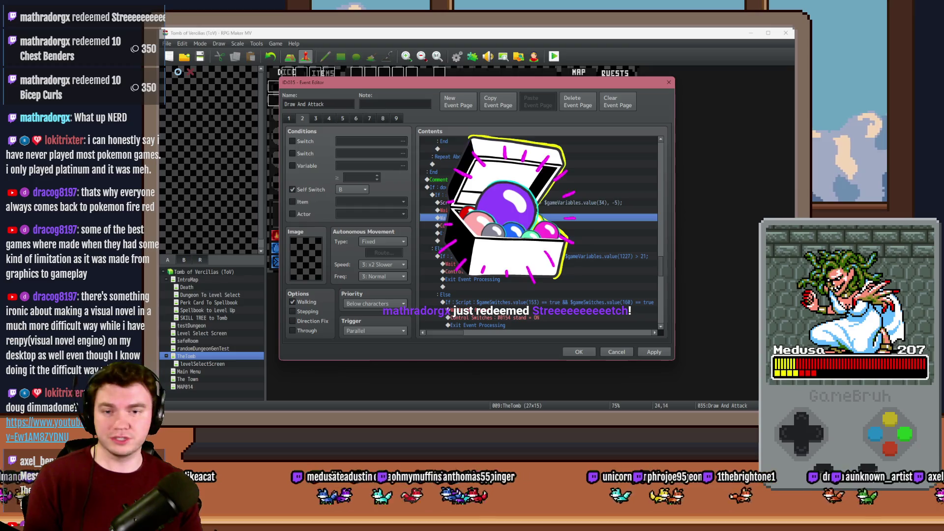
Set the second rotation script to angle 0, close the editor, save and playtest
{"action": "left_click", "coordinate": [448, 203]}
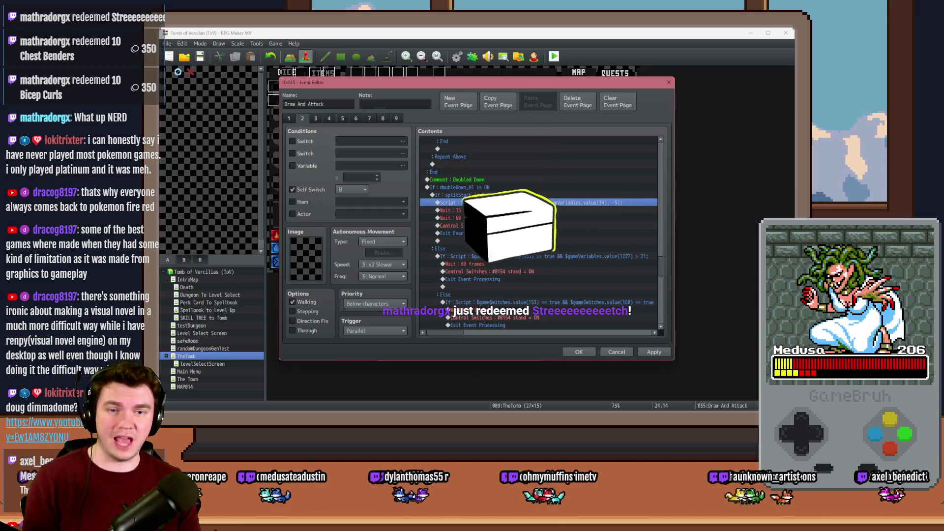
{"action": "key", "text": "Return"}
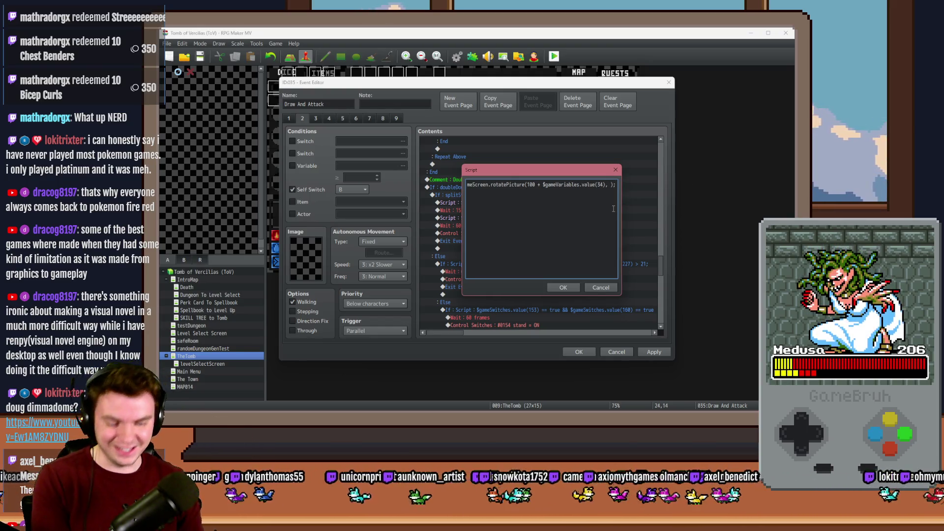
{"action": "left_click", "coordinate": [572, 287]}
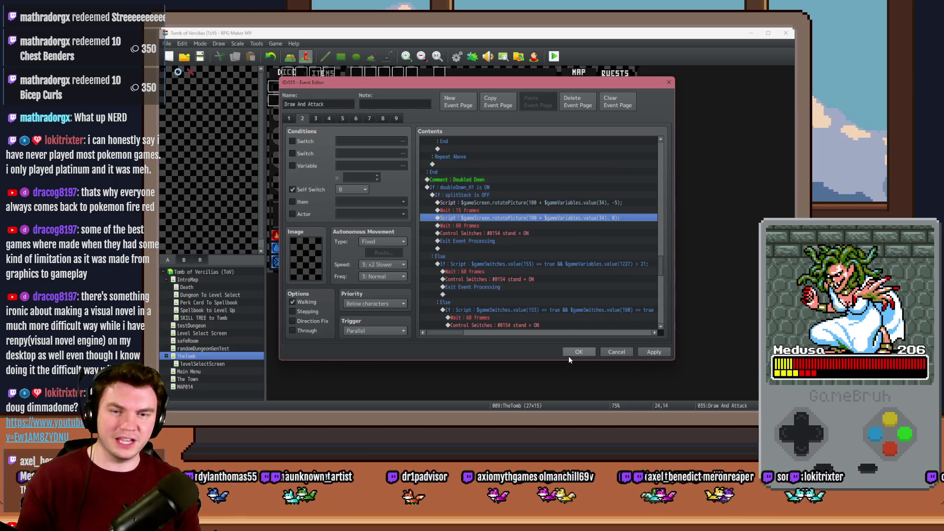
{"action": "left_click", "coordinate": [568, 355]}
{"action": "left_click", "coordinate": [554, 57]}
{"action": "left_click", "coordinate": [451, 236]}
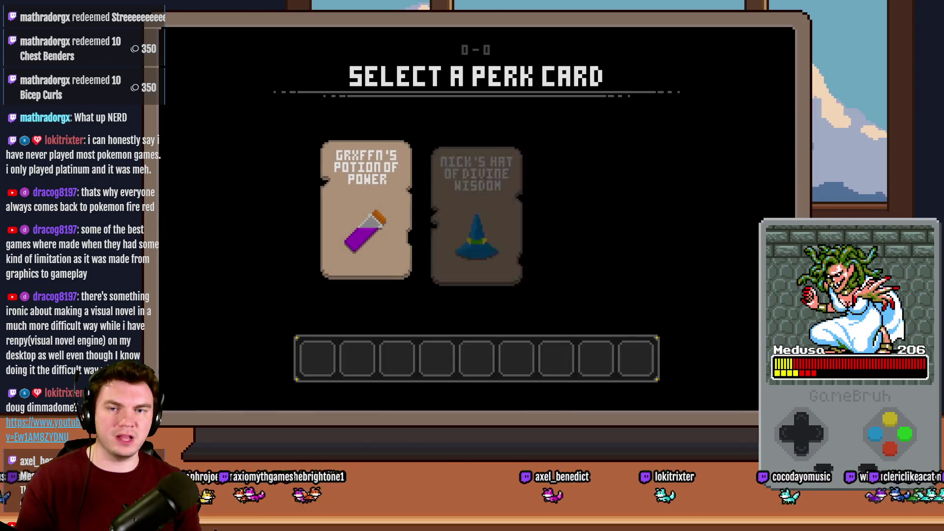
Take Nick's Hat of Divine Wisdom, advance to the skull fight, and double down on 19
{"action": "left_click", "coordinate": [479, 183]}
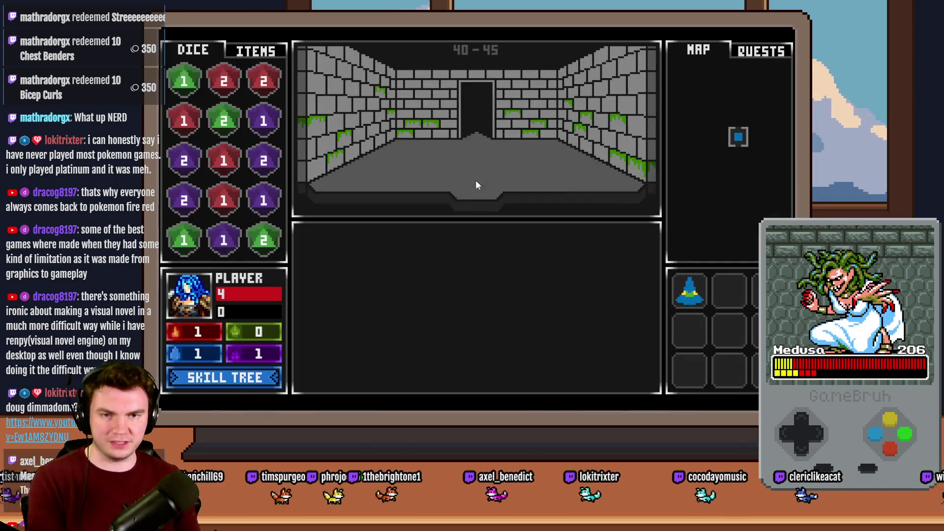
{"action": "key", "text": "w"}
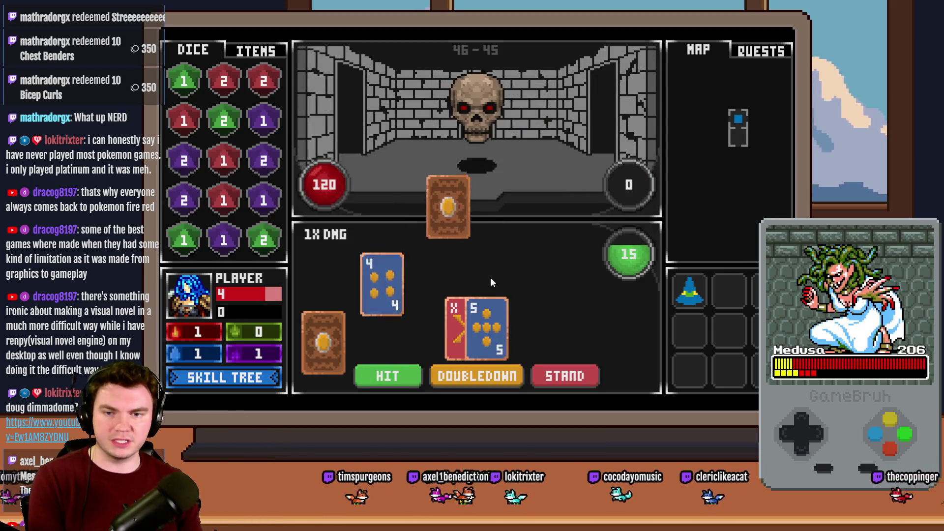
{"action": "left_click", "coordinate": [485, 383]}
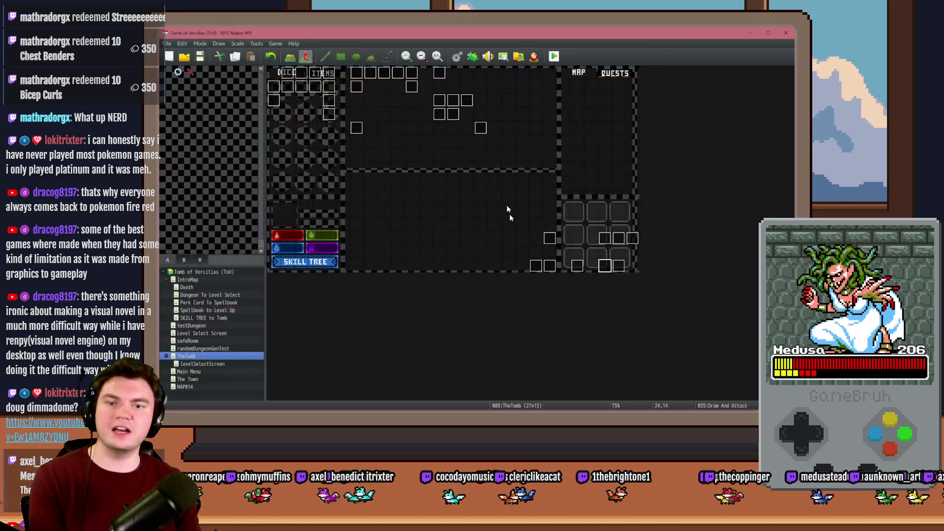
On Draw And Attack page 2, set the Doubled Down rotatePicture speed to -10
{"action": "double_click", "coordinate": [605, 266]}
{"action": "scroll", "coordinate": [659, 238], "scroll_direction": "down", "scroll_amount": 10}
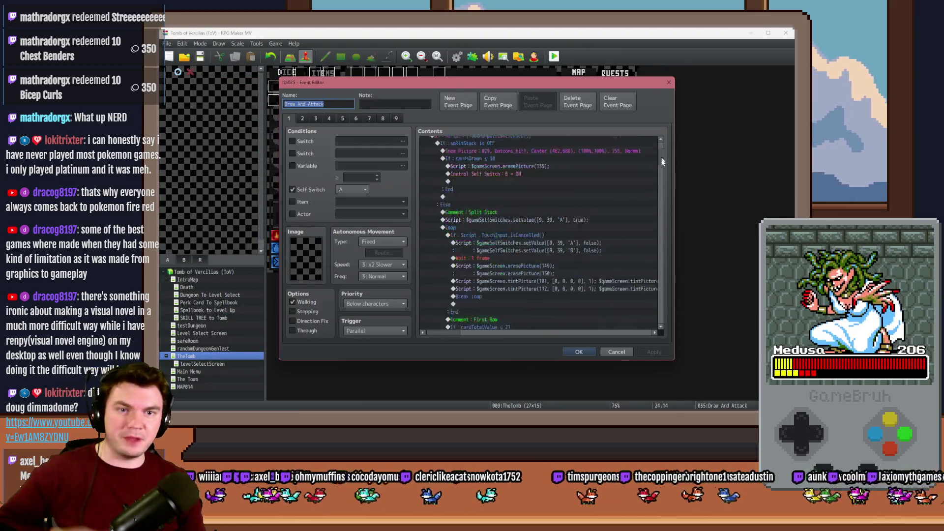
{"action": "left_click_drag", "start_coordinate": [659, 238], "coordinate": [666, 217]}
{"action": "left_click", "coordinate": [302, 119]}
{"action": "left_click_drag", "start_coordinate": [659, 156], "coordinate": [665, 267]}
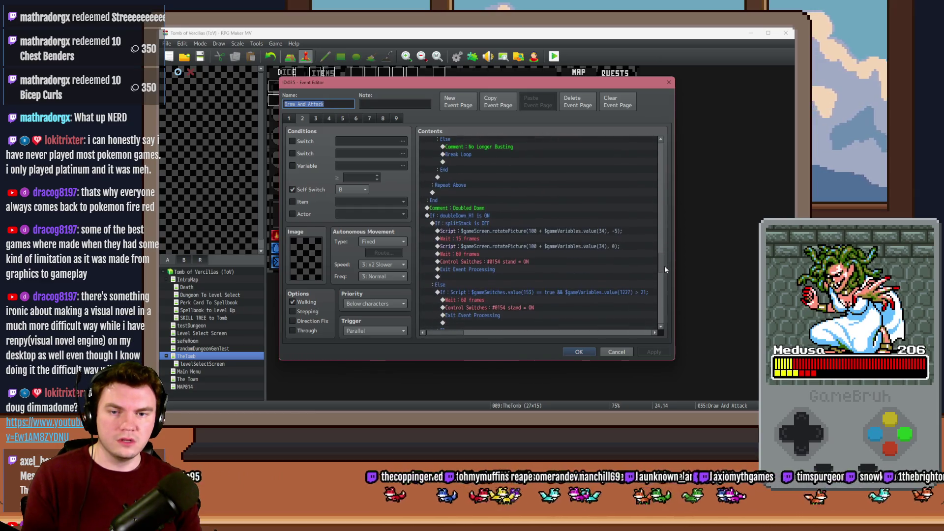
{"action": "double_click", "coordinate": [600, 231]}
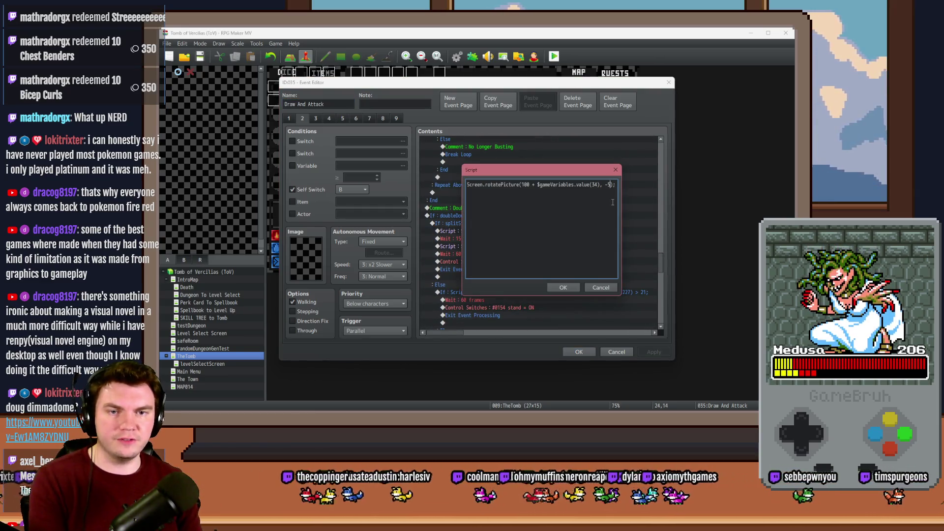
{"action": "left_click", "coordinate": [563, 288]}
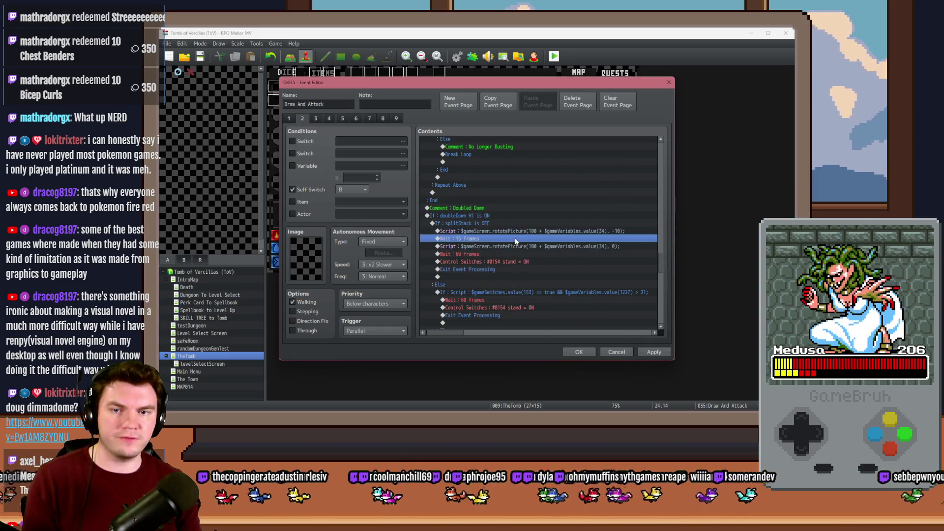
Change the waits from 15 and 60 to 20 and 40 frames, then save and playtest
{"action": "double_click", "coordinate": [515, 239]}
{"action": "type", "text": "20"}
{"action": "left_click", "coordinate": [525, 250]}
{"action": "key", "text": "Down"}
{"action": "key", "text": "Return"}
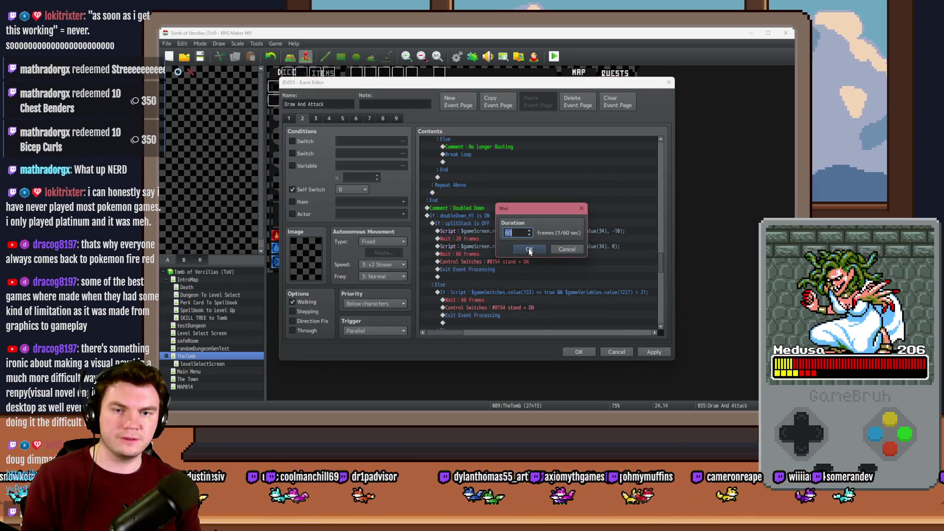
{"action": "left_click", "coordinate": [527, 251]}
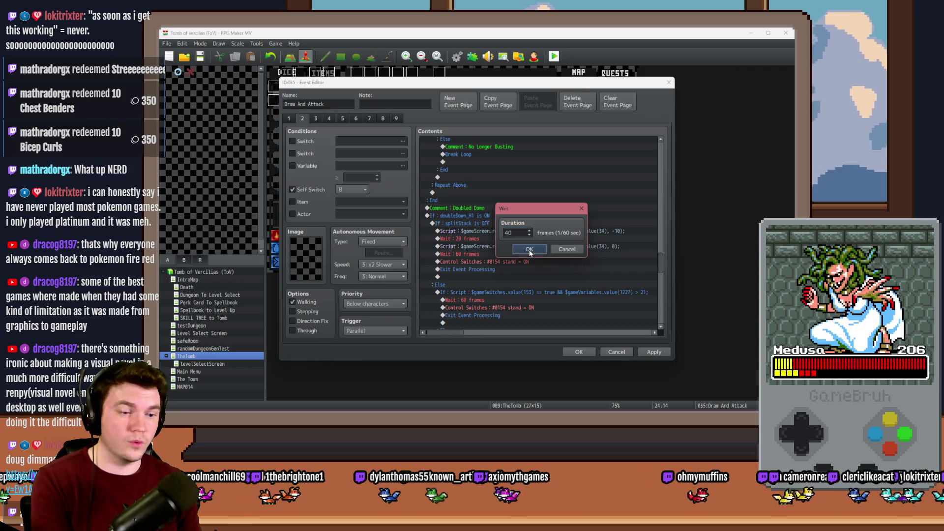
{"action": "left_click", "coordinate": [575, 352]}
{"action": "key", "text": "alt+F4"}
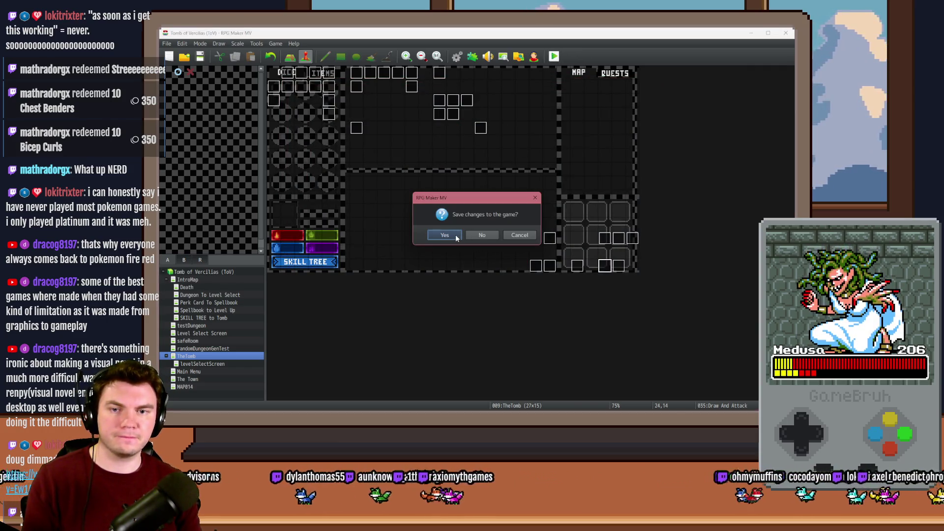
{"action": "left_click", "coordinate": [456, 238]}
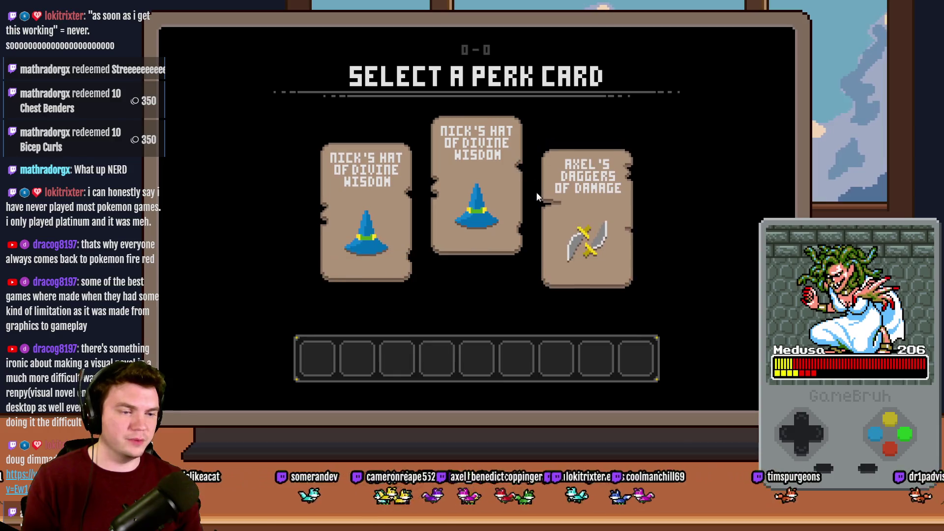
Take Axel's Daggers of Damage, double down to 17 against the skull, and close the playtest
{"action": "left_click", "coordinate": [572, 184]}
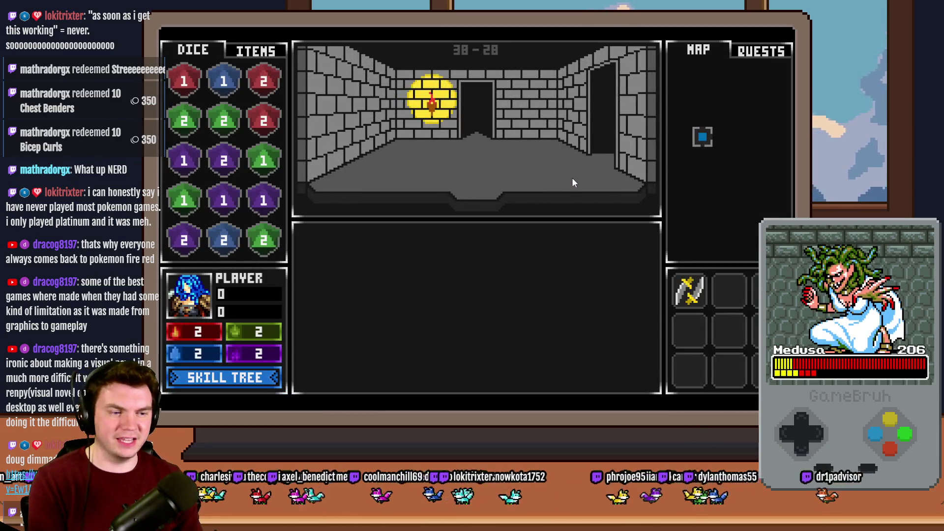
{"action": "key", "text": "w"}
{"action": "key", "text": "w"}
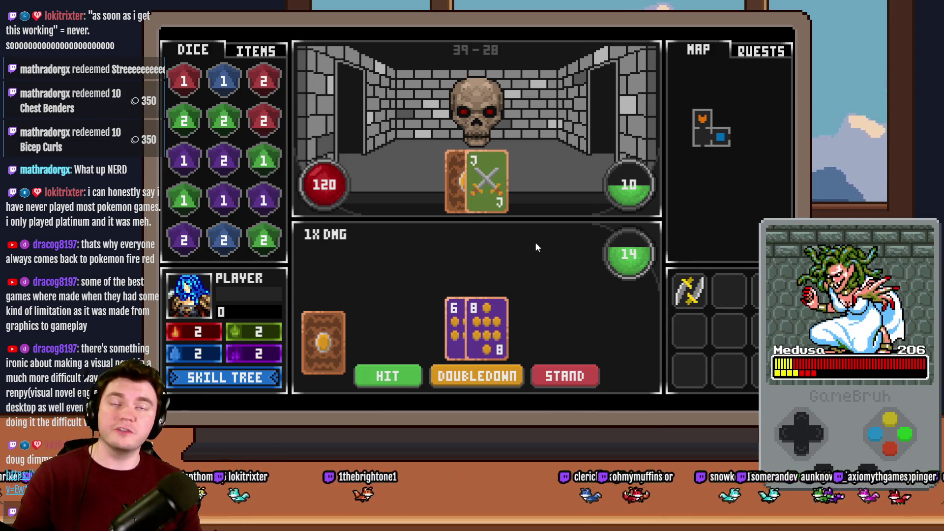
{"action": "left_click", "coordinate": [475, 376]}
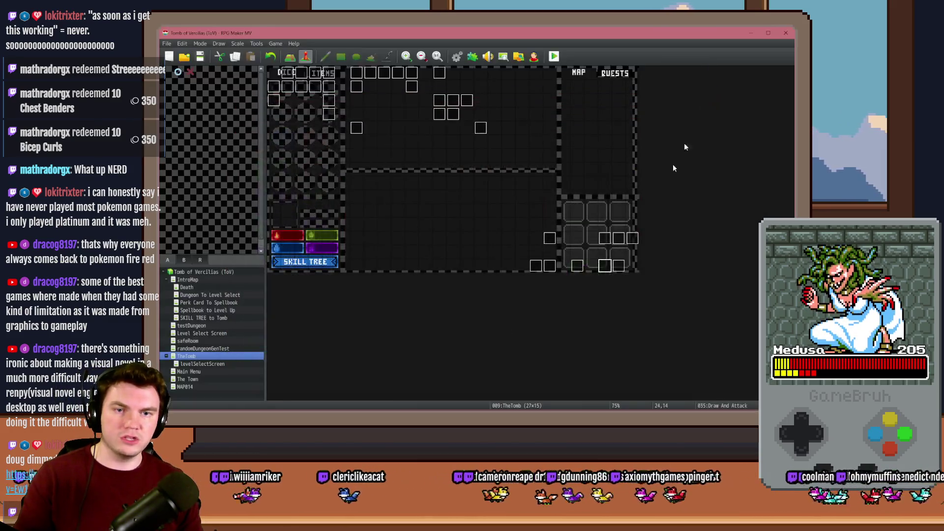
{"action": "key", "text": "alt+F4"}
{"action": "double_click", "coordinate": [605, 266]}
On Draw And Attack page 2, shorten the doubled-down wait from 20 to 18 frames
{"action": "left_click", "coordinate": [304, 119]}
{"action": "scroll", "coordinate": [482, 243], "scroll_direction": "down", "scroll_amount": 10}
{"action": "scroll", "coordinate": [488, 253], "scroll_direction": "down", "scroll_amount": 10}
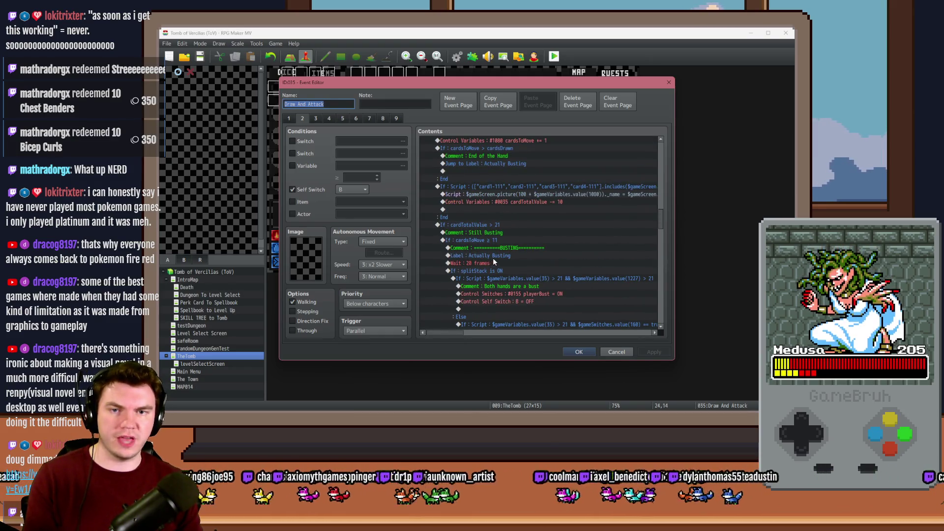
{"action": "scroll", "coordinate": [494, 255], "scroll_direction": "down", "scroll_amount": 8}
{"action": "scroll", "coordinate": [502, 246], "scroll_direction": "down", "scroll_amount": 6}
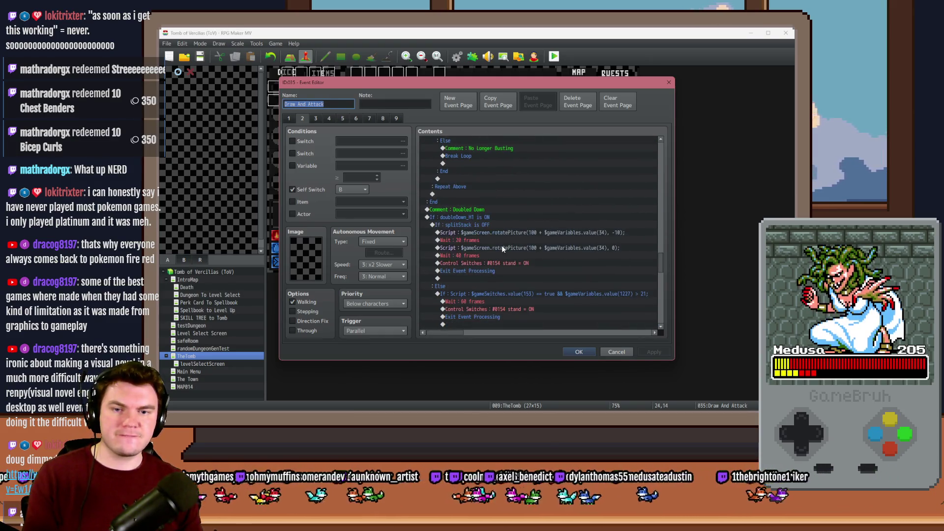
{"action": "double_click", "coordinate": [519, 240]}
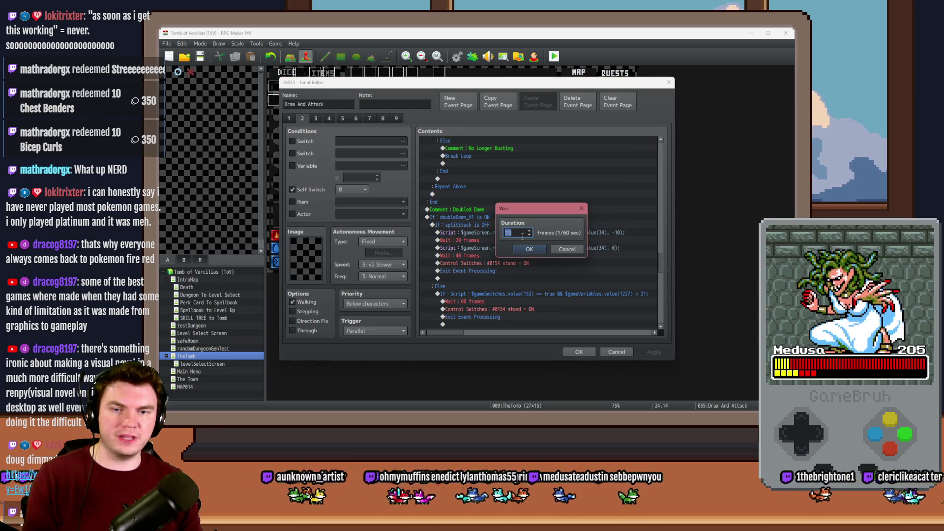
{"action": "left_click", "coordinate": [526, 249]}
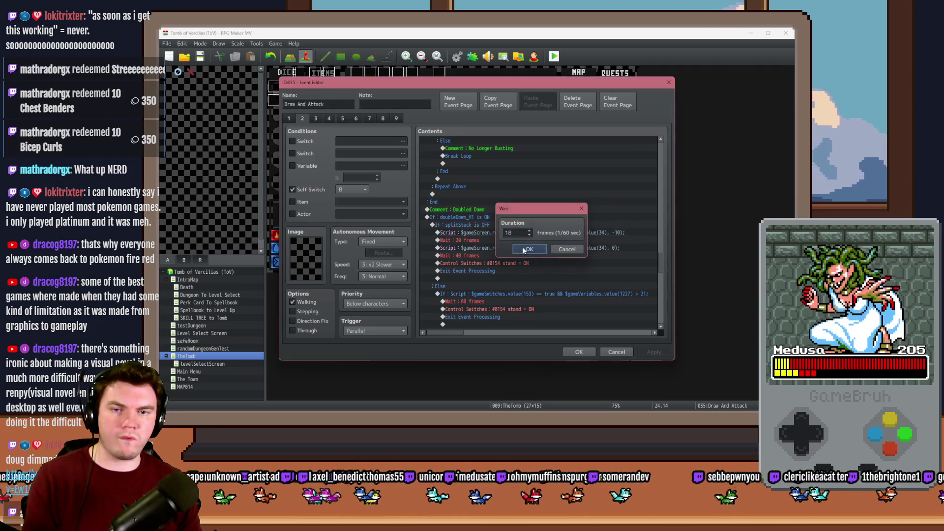
Duplicate the rotatePicture line in the second Doubled Down script
{"action": "left_click", "coordinate": [525, 248]}
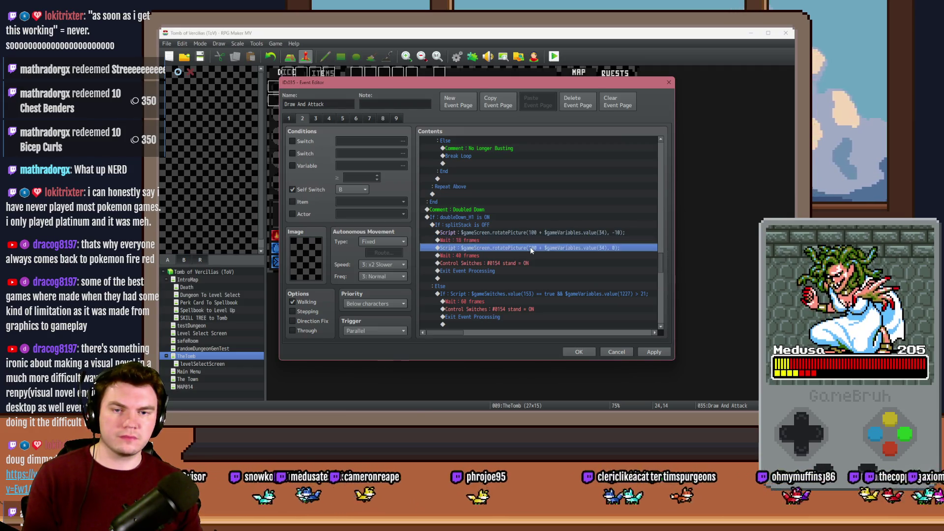
{"action": "double_click", "coordinate": [531, 248]}
{"action": "key", "text": "ctrl+a"}
{"action": "key", "text": "ctrl+c"}
{"action": "key", "text": "End"}
{"action": "key", "text": "Return"}
{"action": "key", "text": "ctrl+v"}
{"action": "key", "text": "Home"}
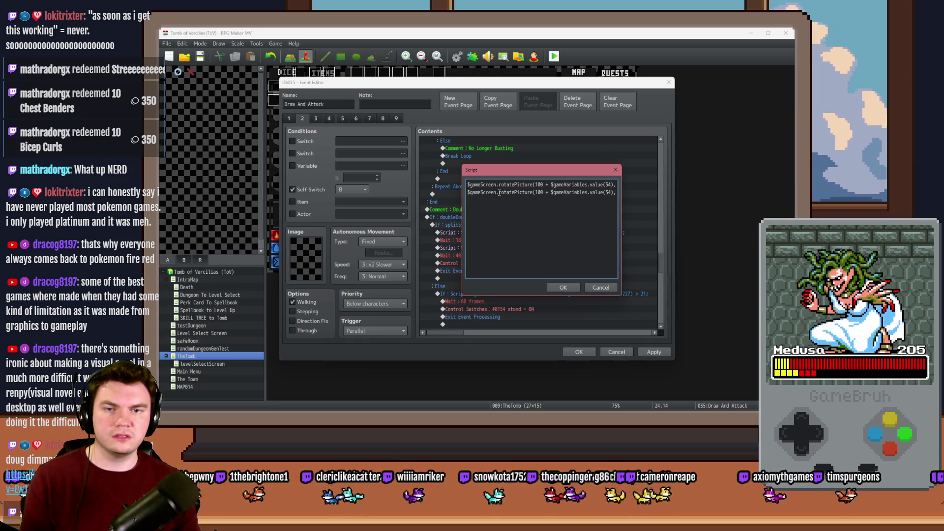
Turn the copied line into $gameScreen.picture(...)._angle = -90;, then save and playtest
{"action": "left_click_drag", "start_coordinate": [499, 193], "coordinate": [530, 192]}
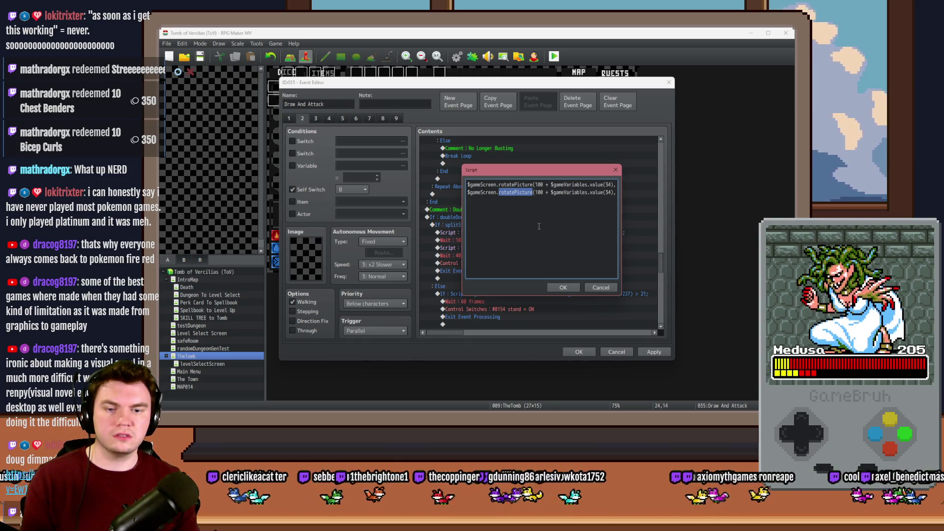
{"action": "type", "text": "picture"}
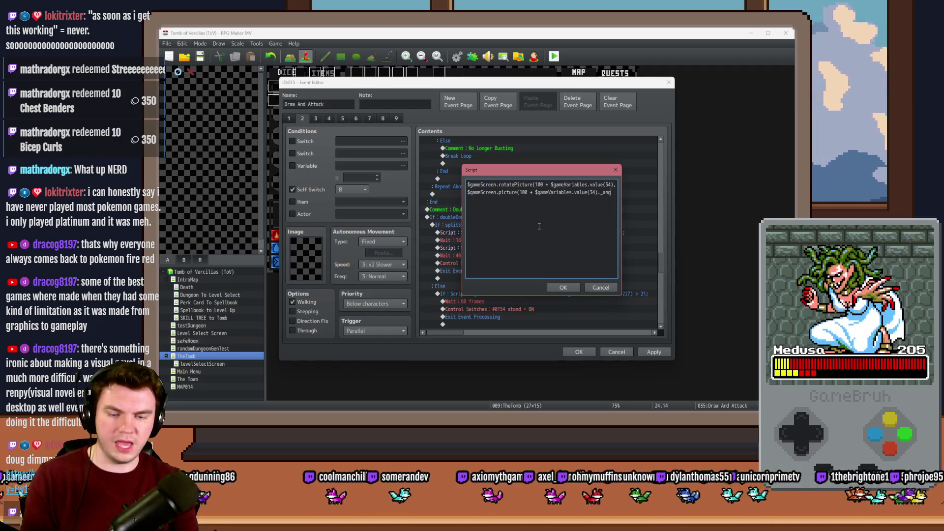
{"action": "type", "text": "e = -90;"}
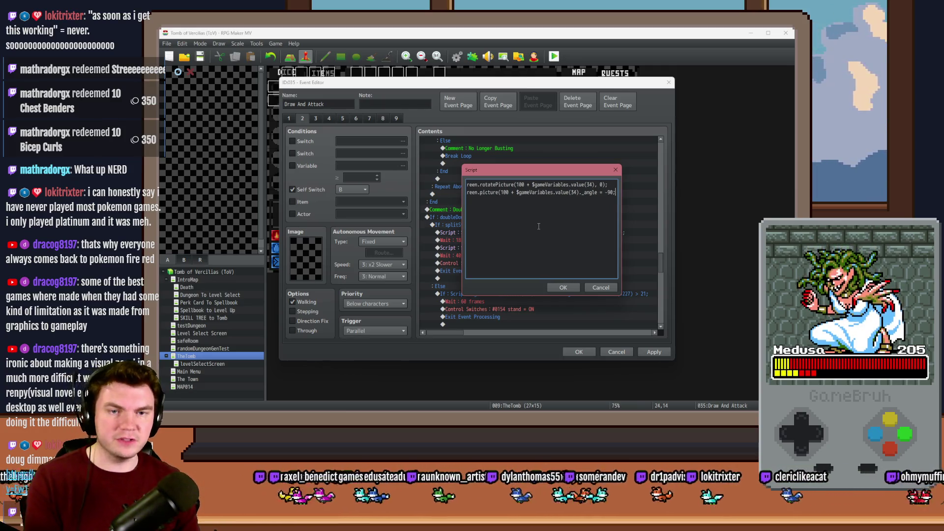
{"action": "left_click", "coordinate": [560, 289]}
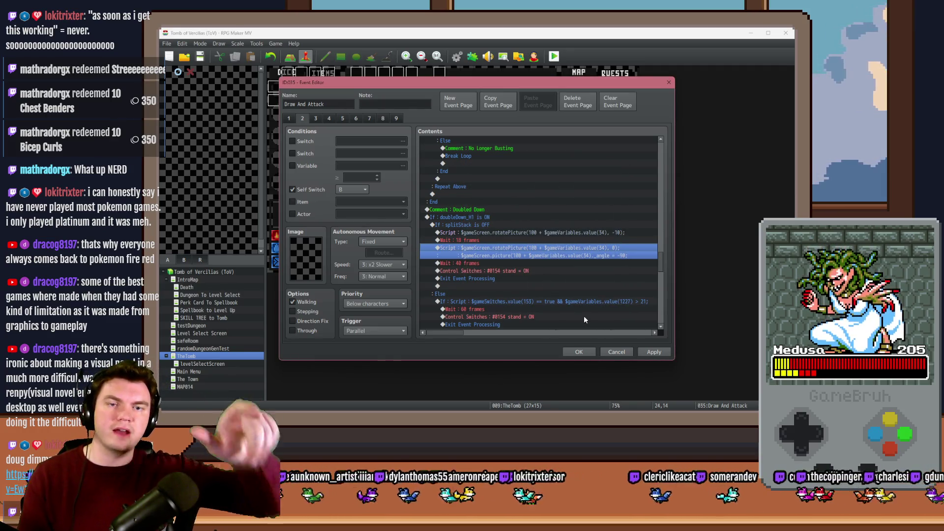
{"action": "left_click", "coordinate": [578, 352]}
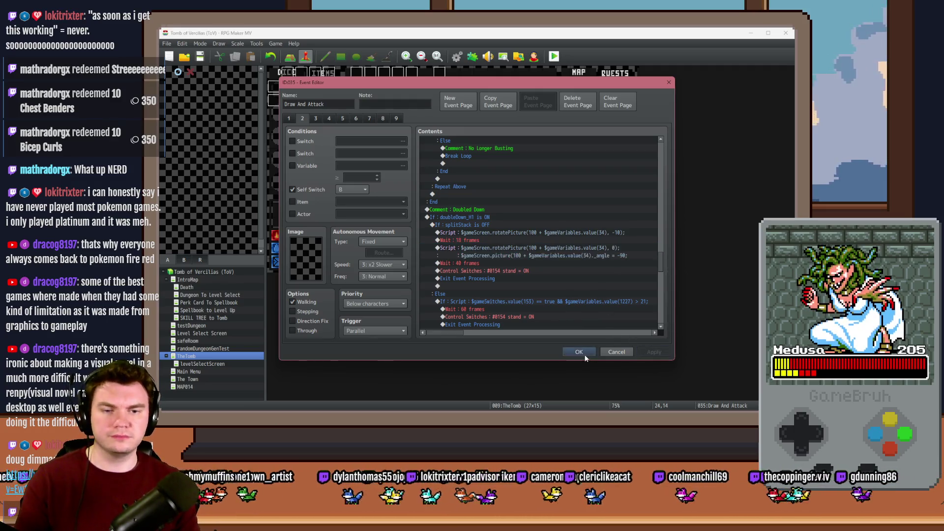
{"action": "left_click", "coordinate": [554, 57]}
{"action": "left_click", "coordinate": [453, 234]}
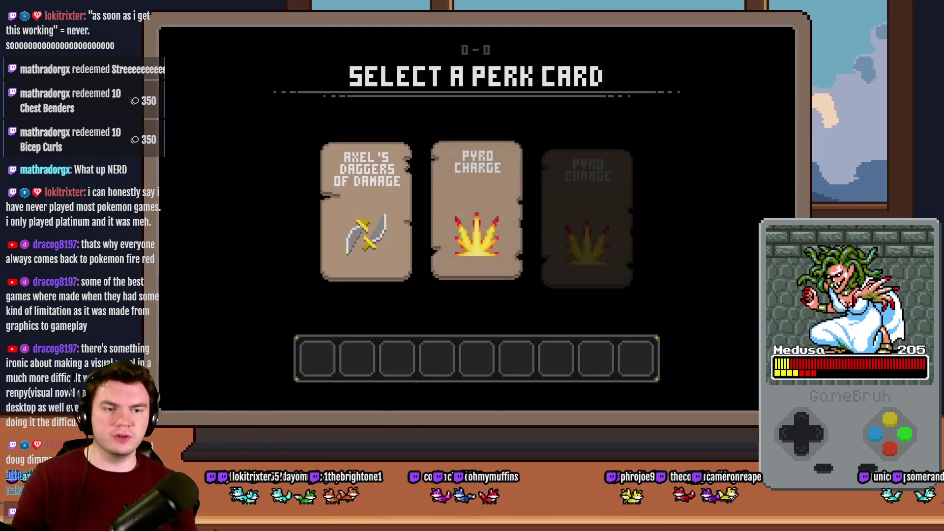
Take Axel's Daggers, double down, hit the ReferenceError crash, and close the game window
{"action": "left_click", "coordinate": [355, 210]}
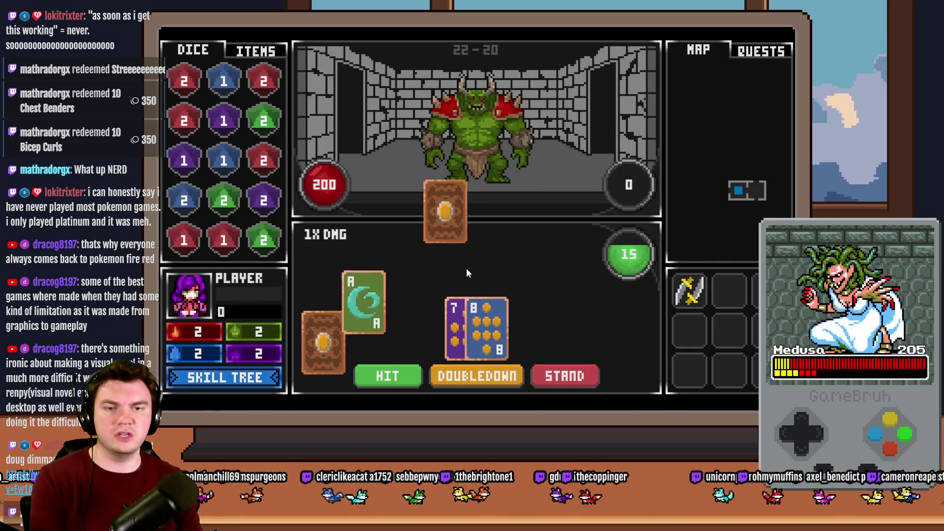
{"action": "left_click", "coordinate": [487, 379]}
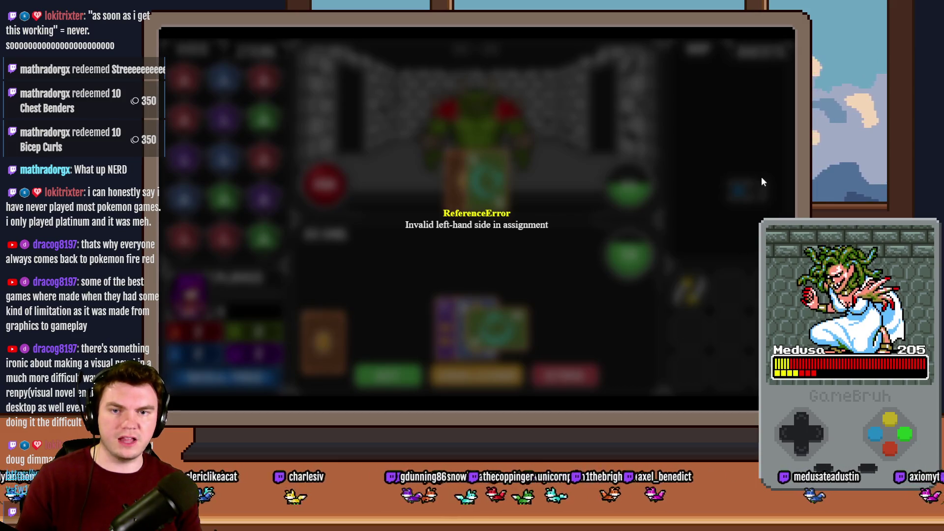
{"action": "left_click", "coordinate": [786, 37]}
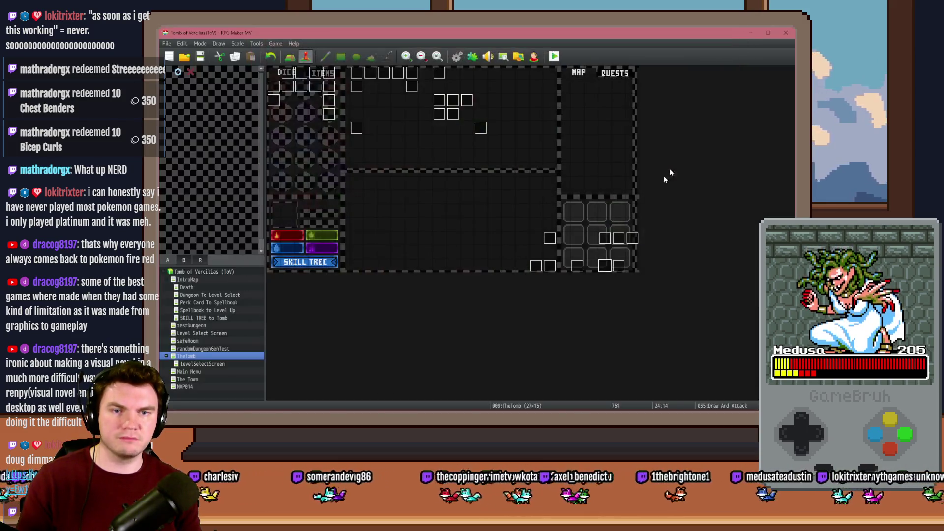
Change the Doubled Down script's _angle from -90 to 270 on Draw And Attack page 2
{"action": "double_click", "coordinate": [607, 265]}
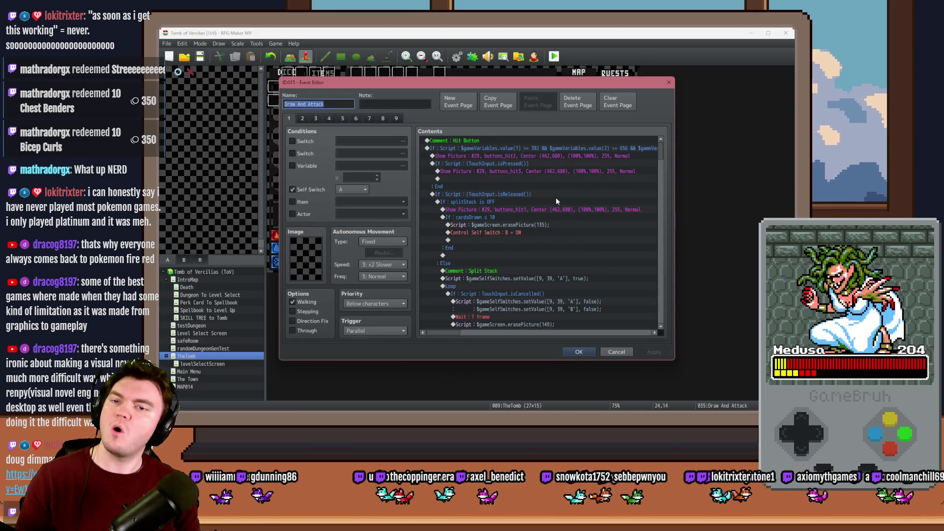
{"action": "left_click", "coordinate": [302, 118]}
{"action": "left_click_drag", "start_coordinate": [661, 154], "coordinate": [662, 267]}
{"action": "double_click", "coordinate": [620, 225]}
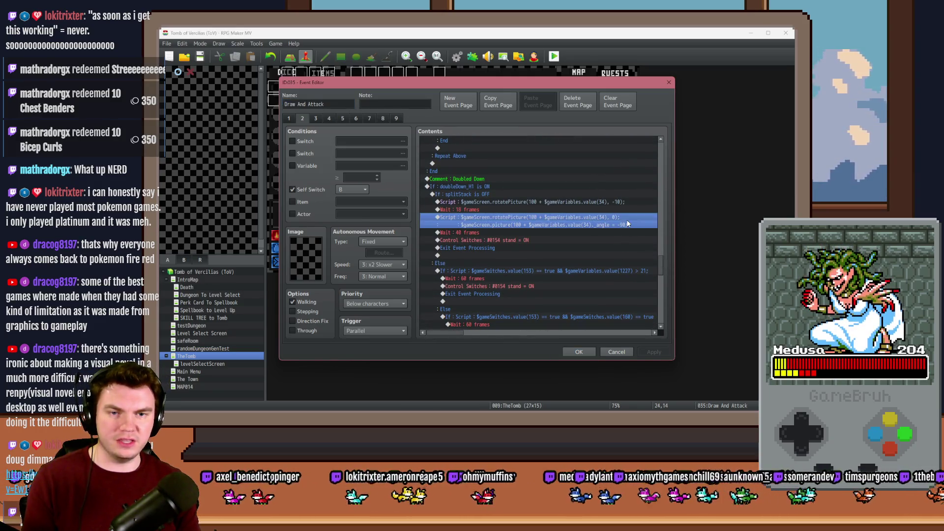
{"action": "key", "text": "BackSpace"}
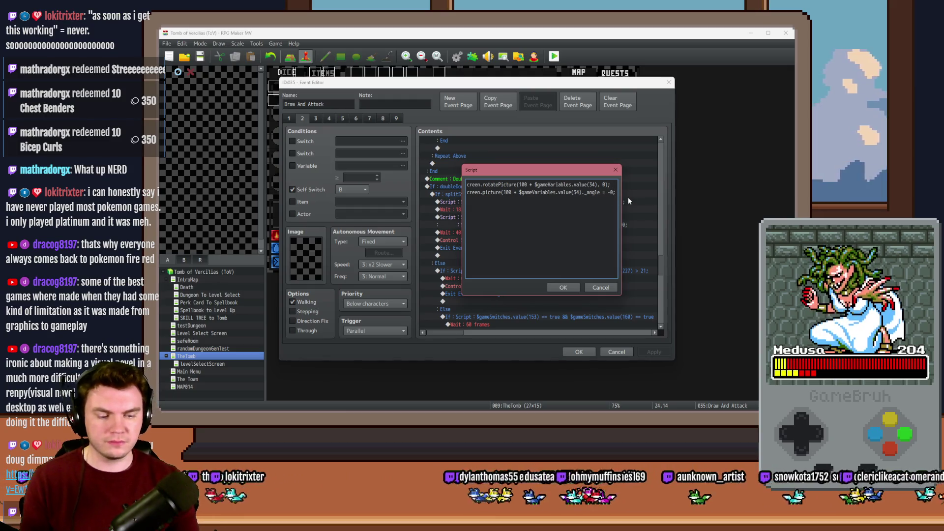
{"action": "key", "text": "BackSpace"}
{"action": "type", "text": "27"}
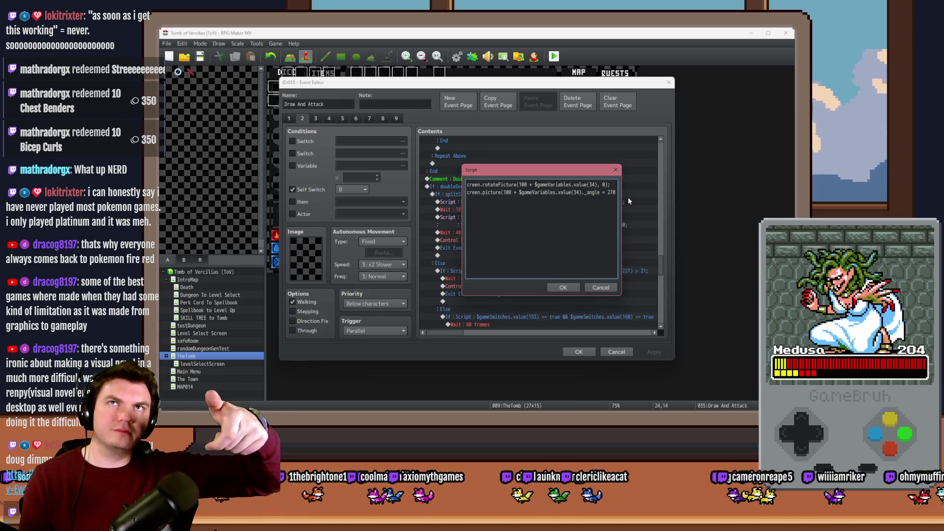
{"action": "left_click", "coordinate": [565, 288]}
{"action": "left_click", "coordinate": [585, 352]}
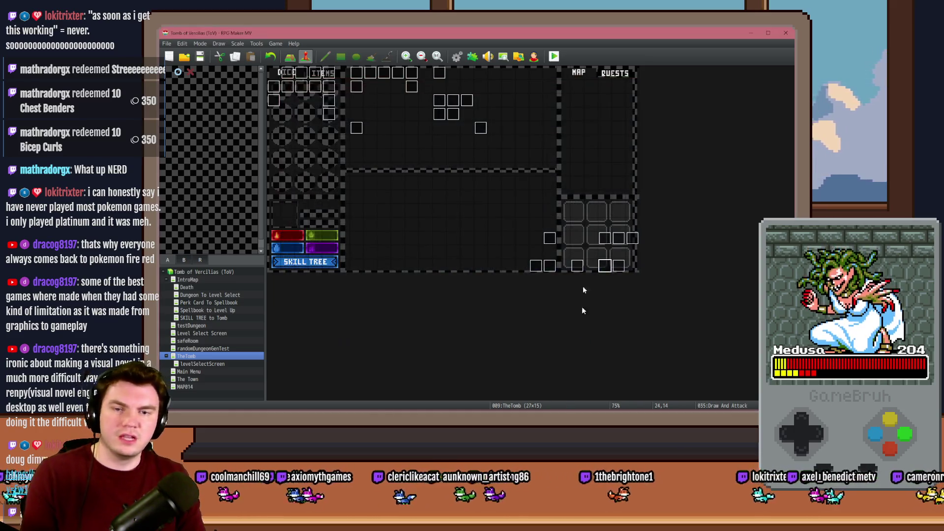
{"action": "left_click", "coordinate": [555, 57]}
{"action": "left_click", "coordinate": [448, 231]}
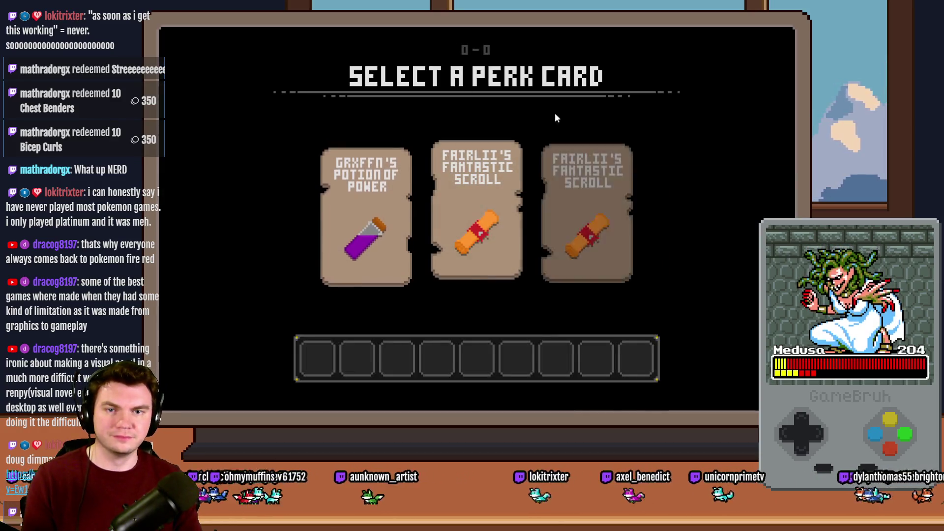
{"action": "left_click", "coordinate": [613, 182]}
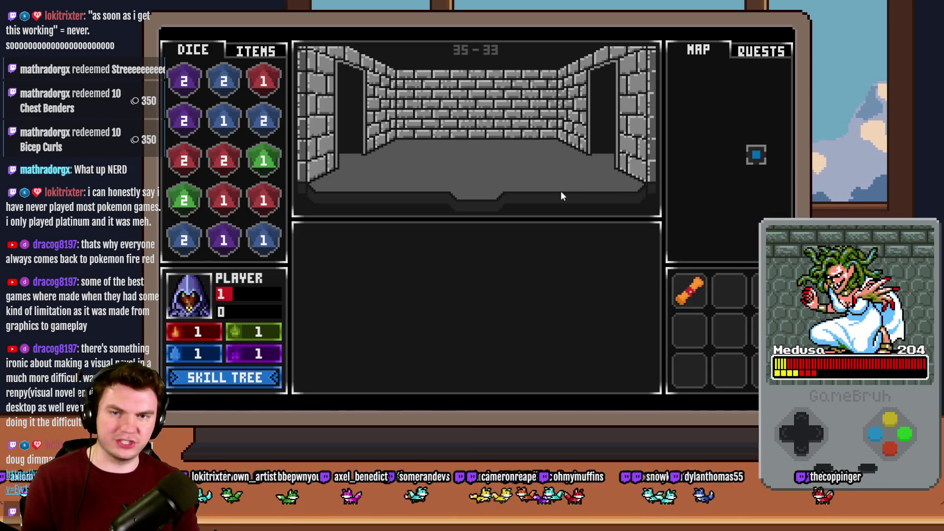
{"action": "key", "text": "w"}
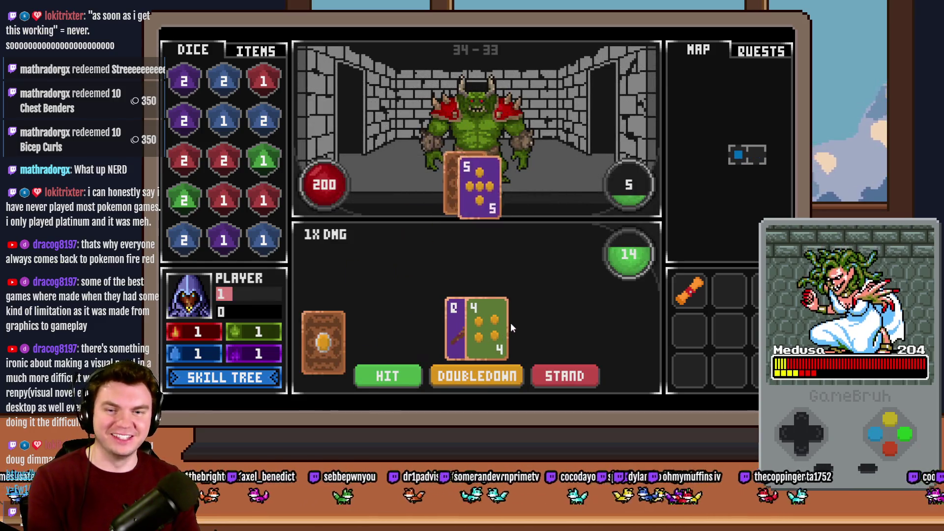
{"action": "left_click", "coordinate": [497, 379]}
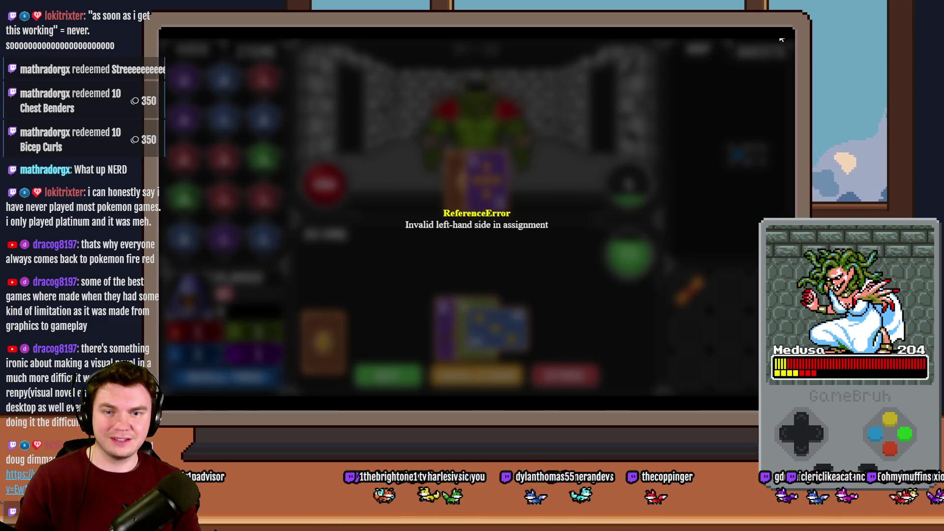
{"action": "key", "text": "alt+F4"}
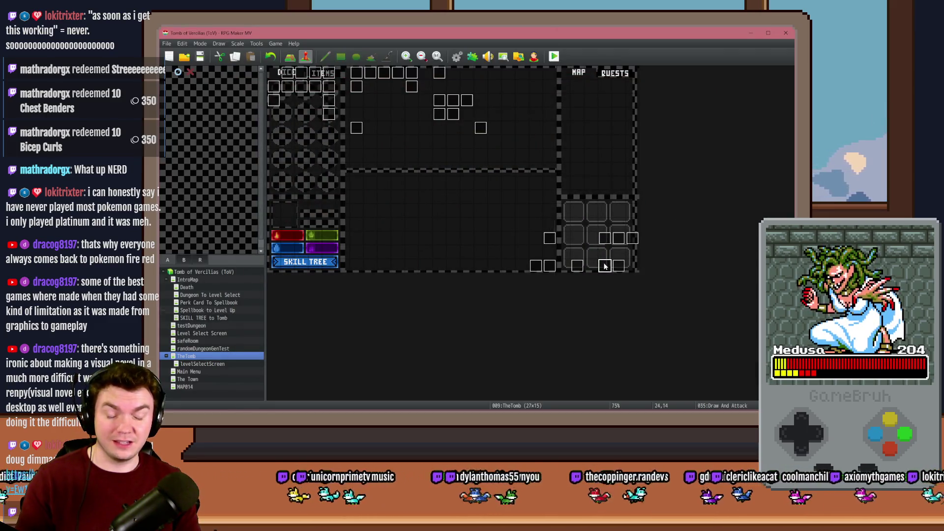
Add the missing ')' after value(34) in the angle script, then save and playtest
{"action": "double_click", "coordinate": [605, 266]}
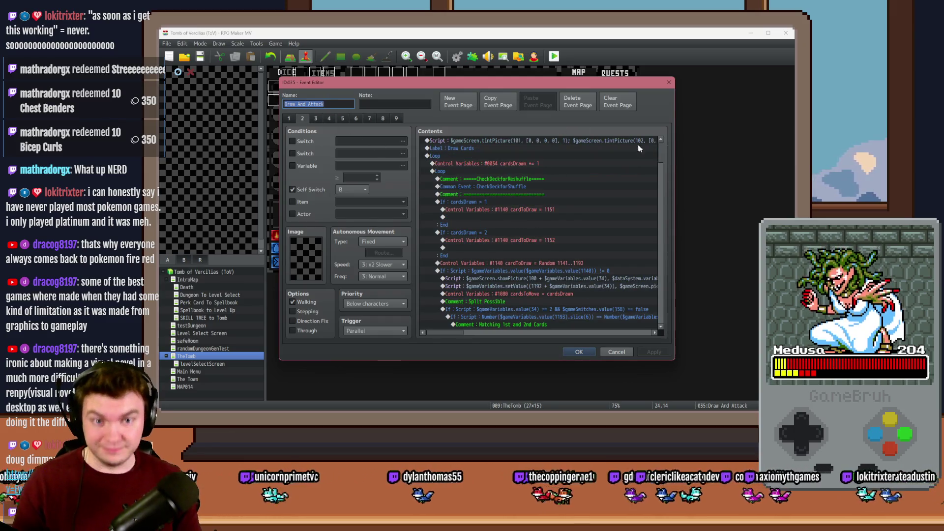
{"action": "left_click_drag", "start_coordinate": [662, 155], "coordinate": [661, 267]}
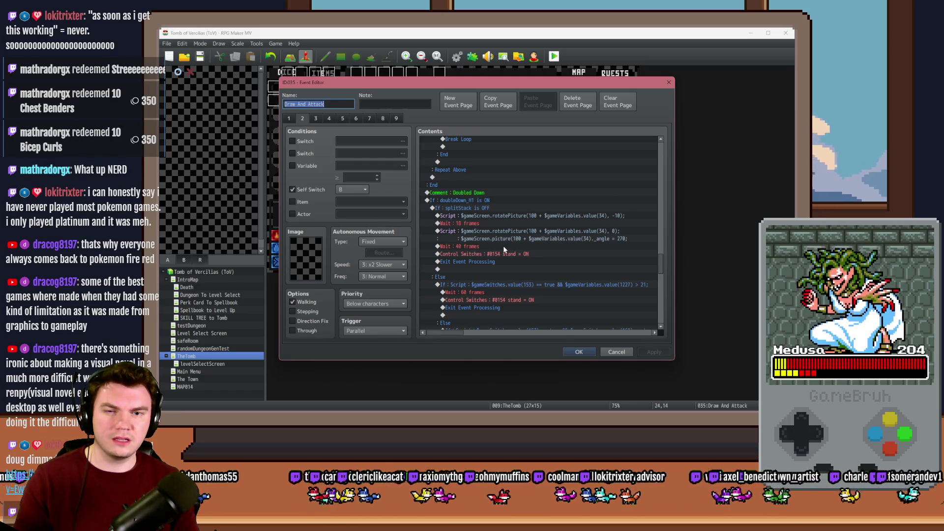
{"action": "double_click", "coordinate": [513, 234]}
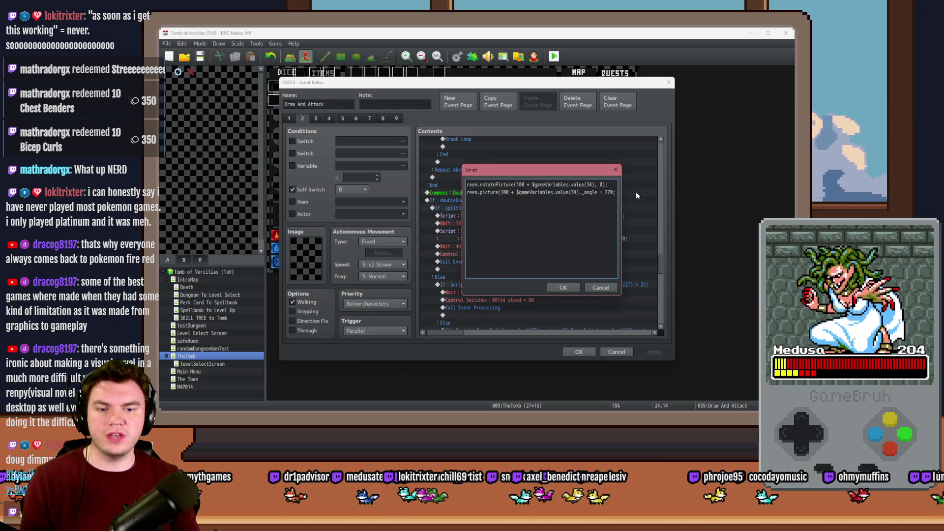
{"action": "type", "text": ")"}
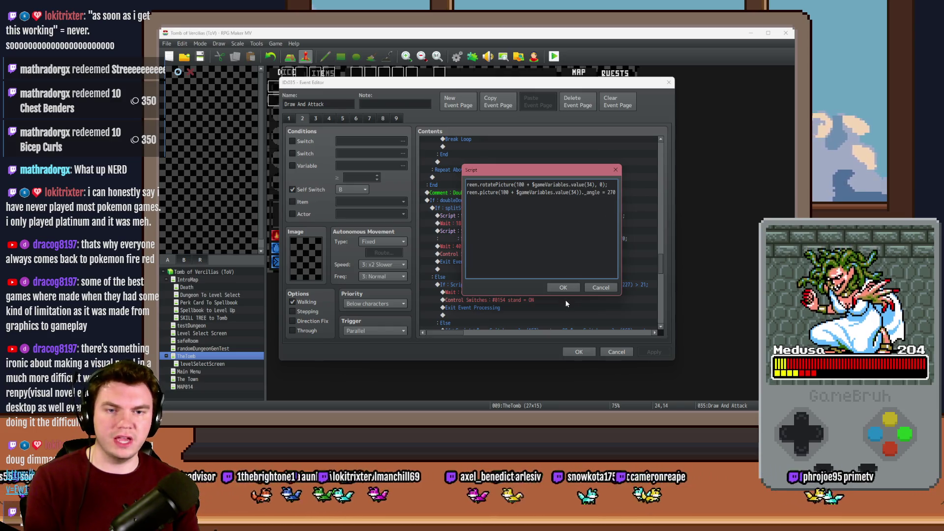
{"action": "left_click", "coordinate": [564, 288]}
{"action": "key", "text": "Return"}
{"action": "left_click", "coordinate": [553, 57]}
{"action": "left_click", "coordinate": [447, 245]}
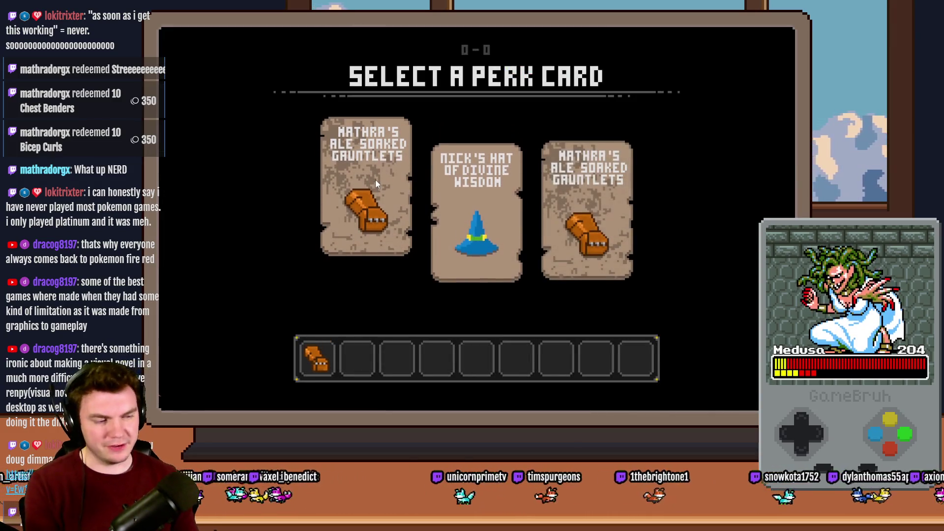
Choose the gauntlets perk, double down in four hands without a crash, then close the playtest
{"action": "left_click", "coordinate": [376, 179]}
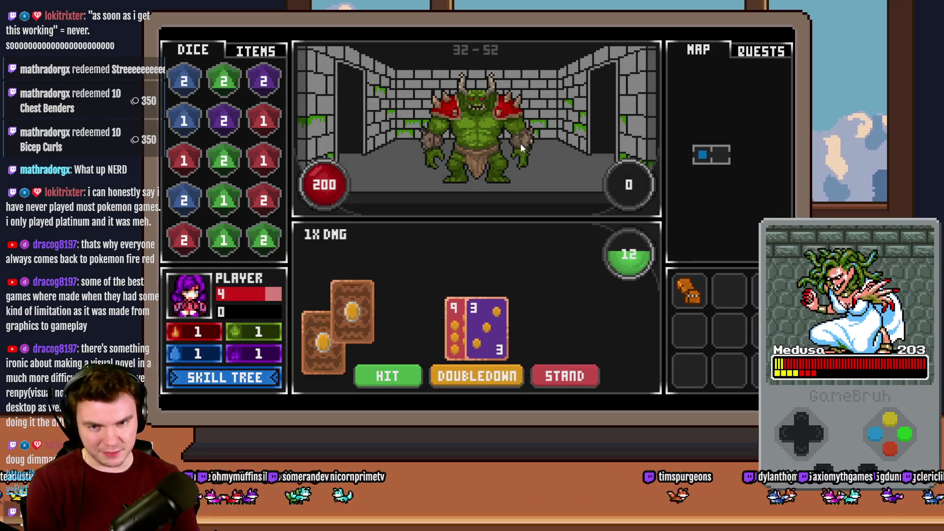
{"action": "left_click", "coordinate": [477, 375]}
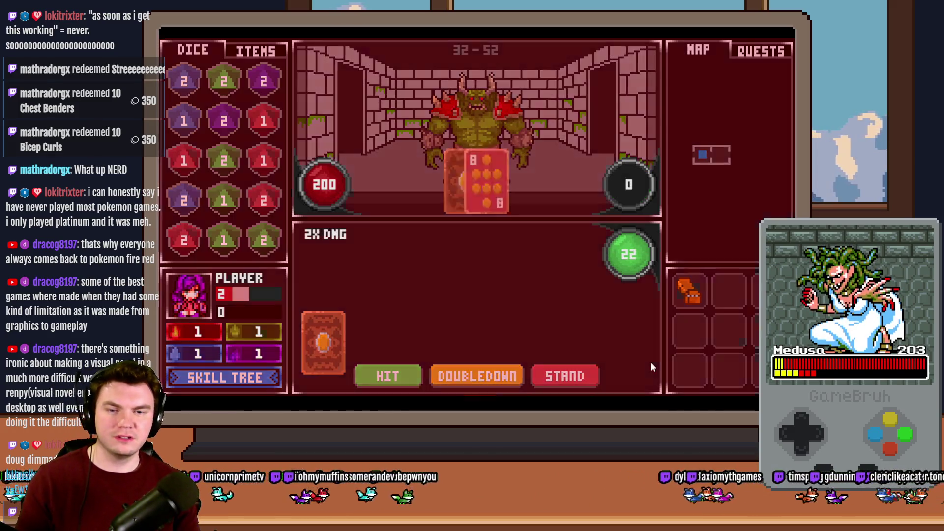
{"action": "left_click", "coordinate": [497, 377]}
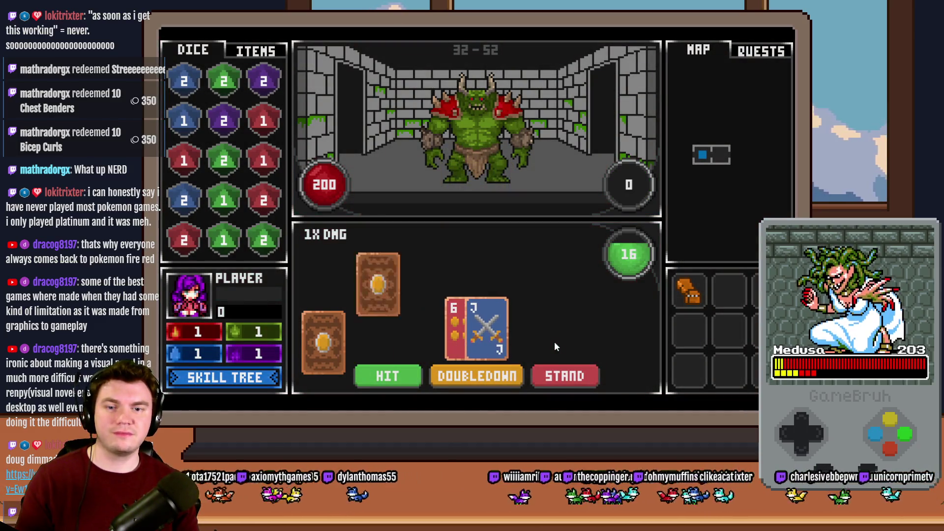
{"action": "left_click", "coordinate": [506, 378]}
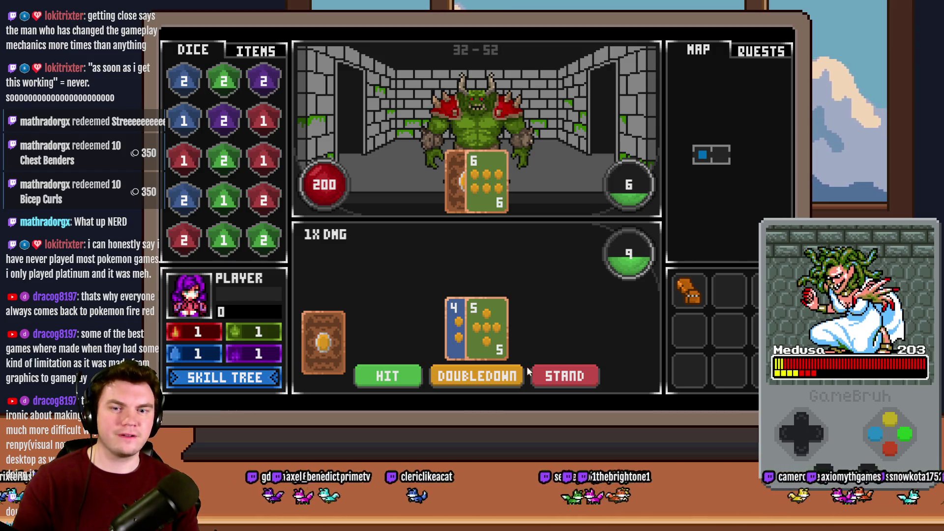
{"action": "left_click", "coordinate": [503, 376]}
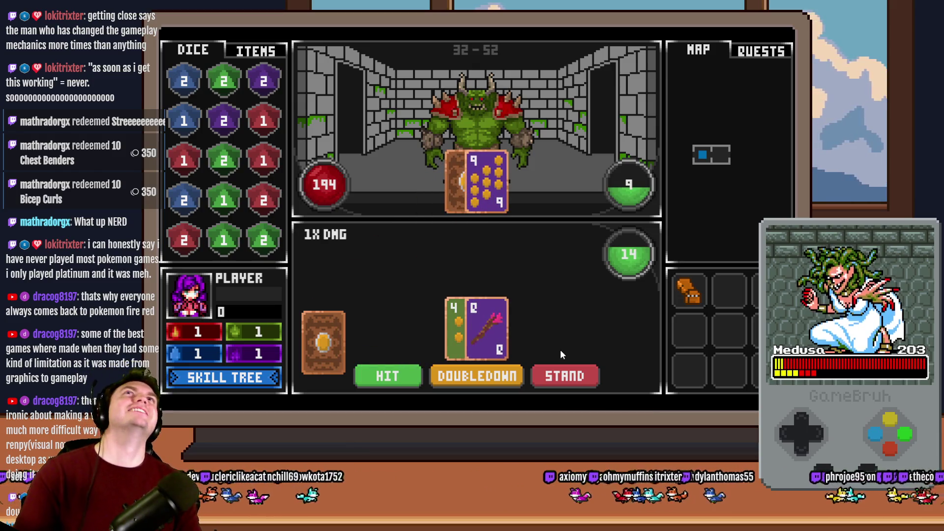
{"action": "key", "text": "alt+F4"}
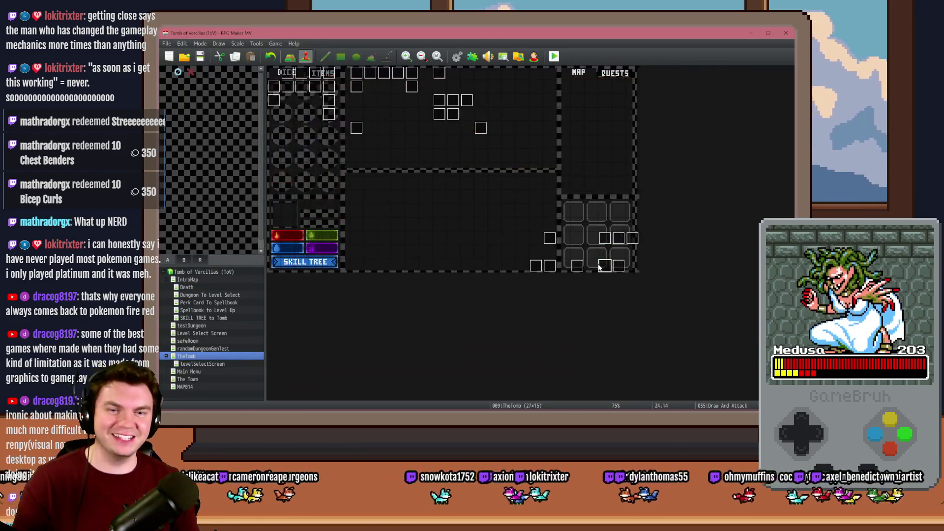
{"action": "double_click", "coordinate": [547, 232]}
{"action": "left_click", "coordinate": [300, 120]}
{"action": "scroll", "coordinate": [551, 285], "scroll_direction": "down", "scroll_amount": 10}
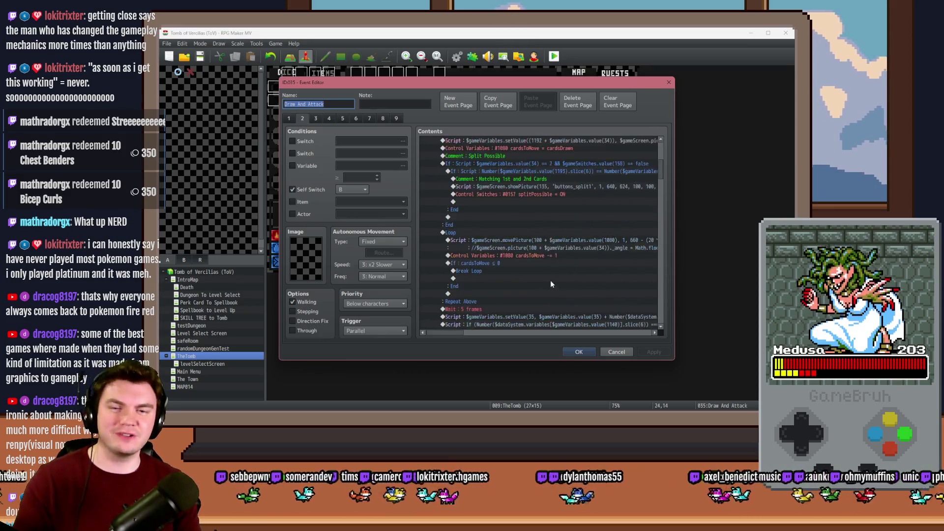
{"action": "scroll", "coordinate": [551, 285], "scroll_direction": "down", "scroll_amount": 6}
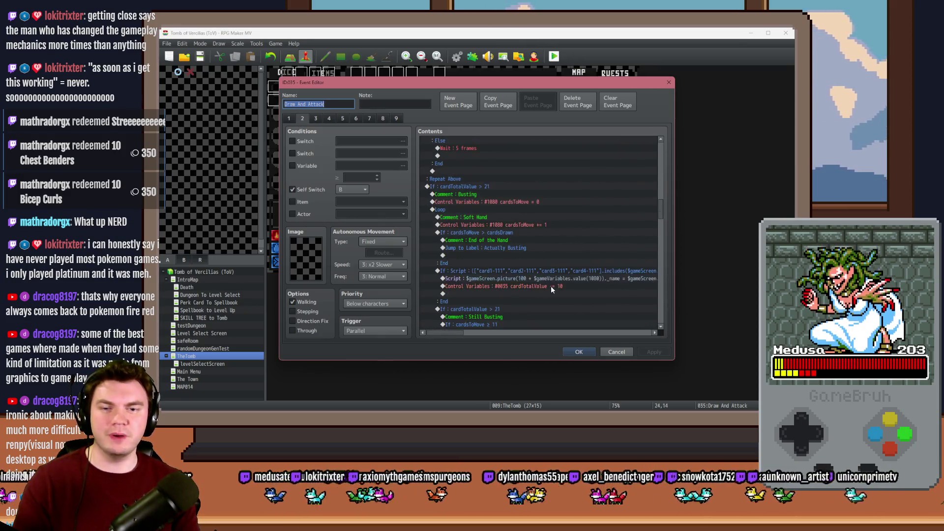
{"action": "scroll", "coordinate": [551, 285], "scroll_direction": "down", "scroll_amount": 2}
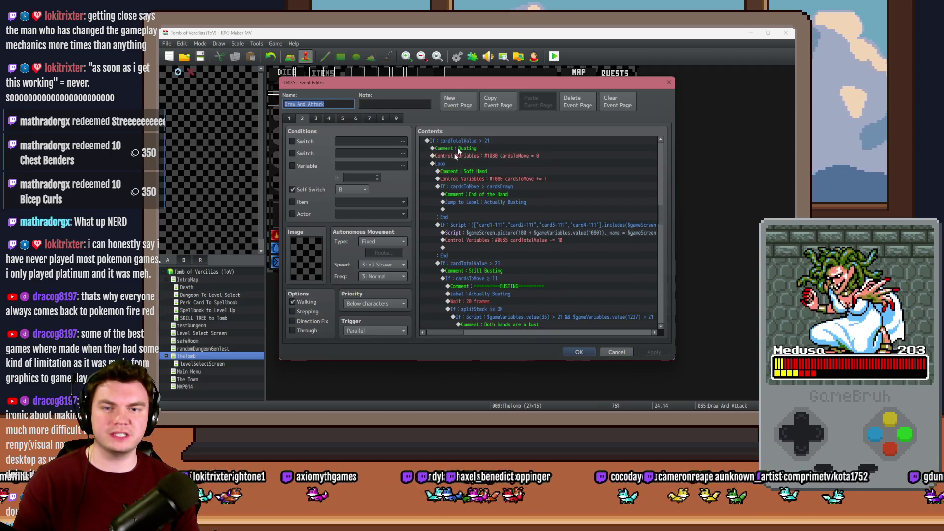
{"action": "scroll", "coordinate": [485, 153], "scroll_direction": "down", "scroll_amount": 3}
{"action": "scroll", "coordinate": [491, 183], "scroll_direction": "down", "scroll_amount": 3}
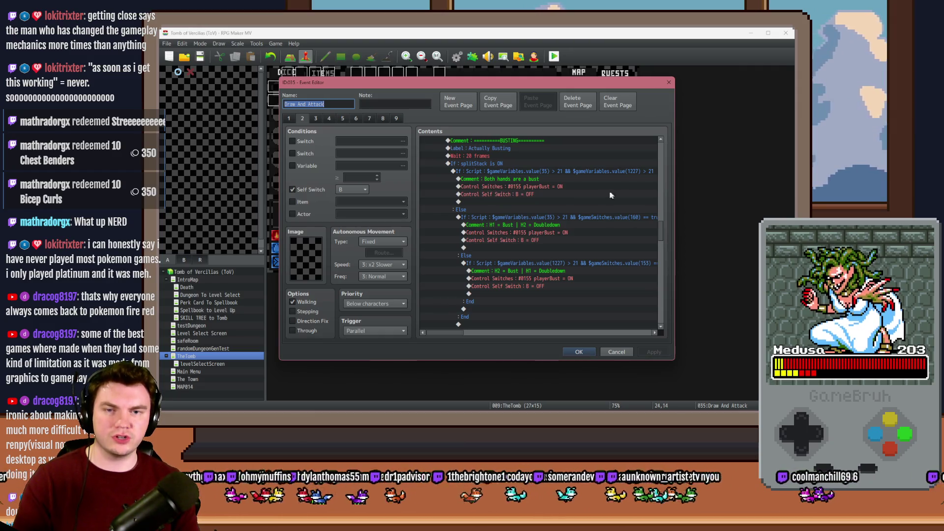
{"action": "scroll", "coordinate": [558, 277], "scroll_direction": "down", "scroll_amount": 5}
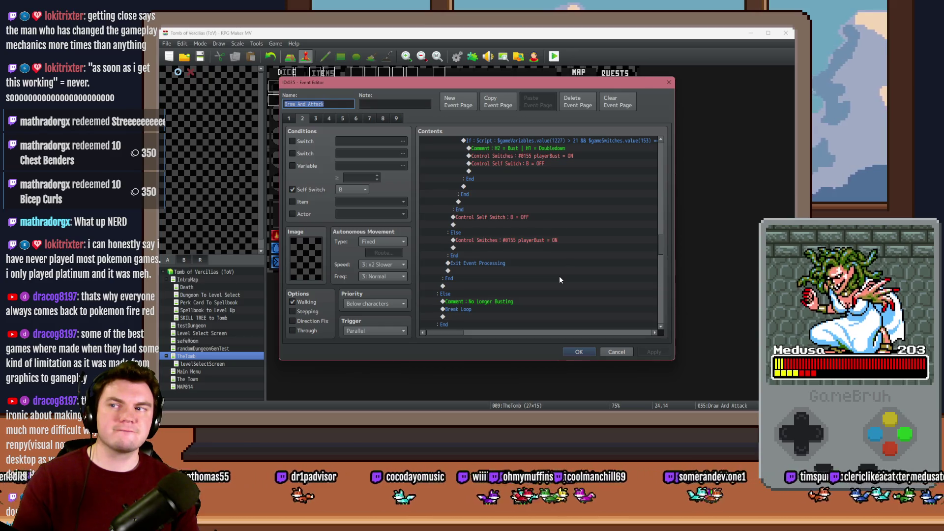
{"action": "scroll", "coordinate": [561, 278], "scroll_direction": "down", "scroll_amount": 6}
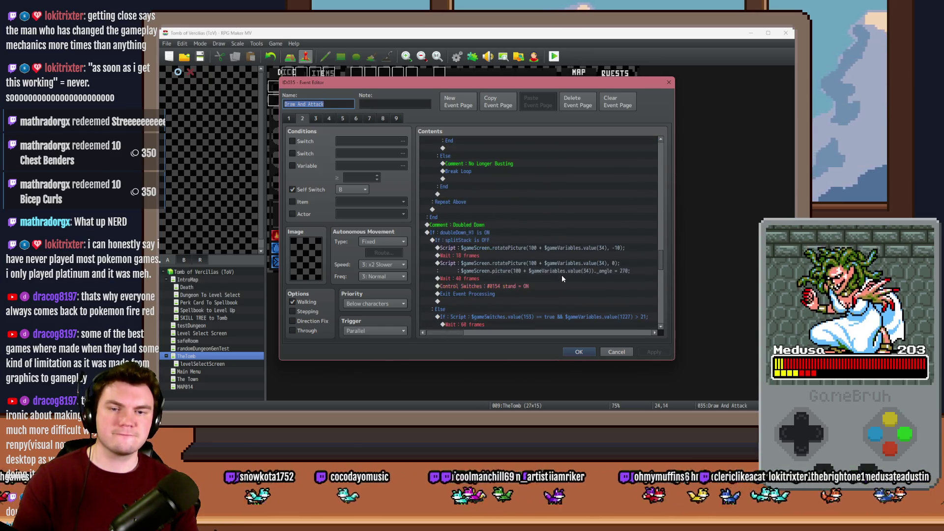
{"action": "scroll", "coordinate": [563, 277], "scroll_direction": "down", "scroll_amount": 3}
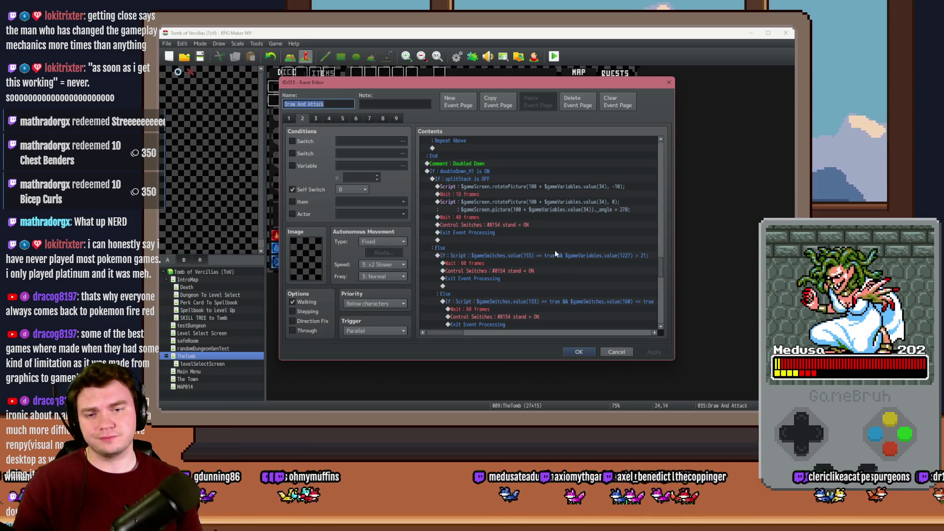
{"action": "scroll", "coordinate": [562, 263], "scroll_direction": "down", "scroll_amount": 1}
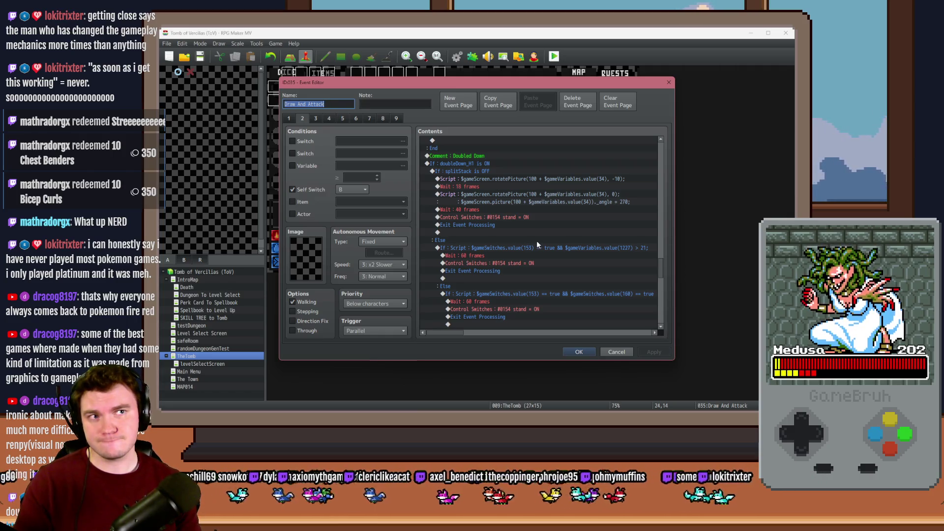
{"action": "scroll", "coordinate": [535, 243], "scroll_direction": "up", "scroll_amount": 5}
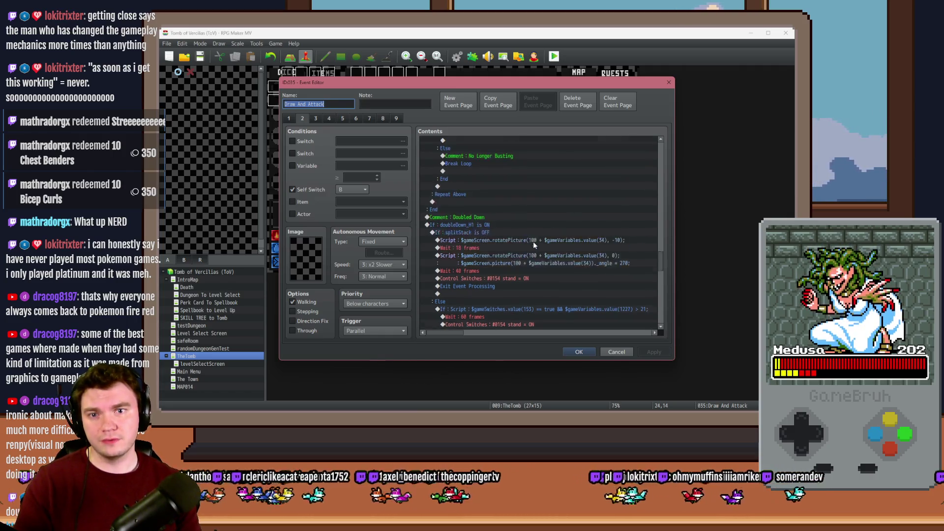
{"action": "scroll", "coordinate": [525, 265], "scroll_direction": "up", "scroll_amount": 3}
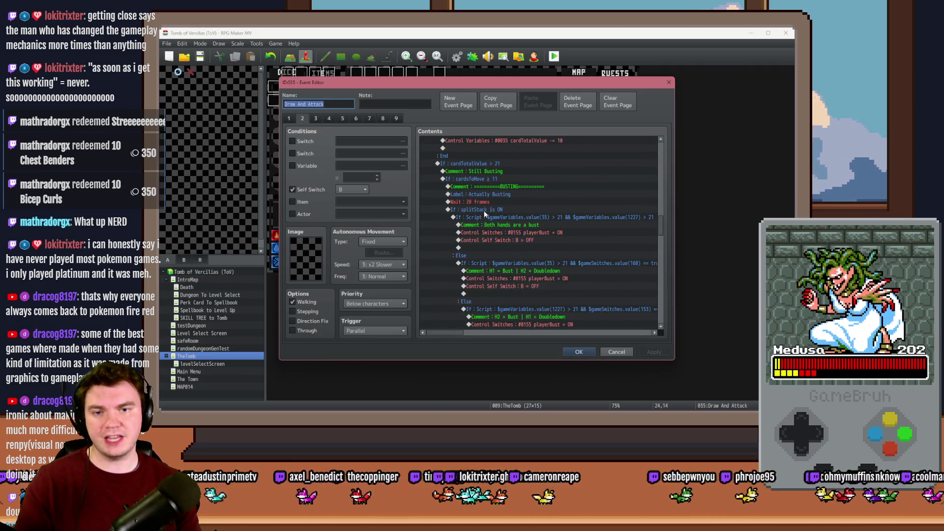
{"action": "scroll", "coordinate": [558, 236], "scroll_direction": "down", "scroll_amount": 4}
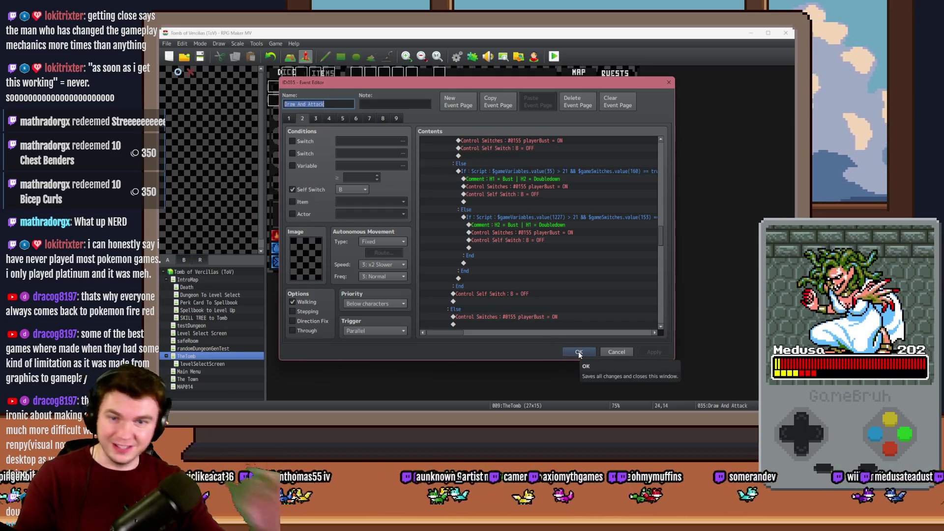
{"action": "scroll", "coordinate": [563, 310], "scroll_direction": "down", "scroll_amount": 6}
{"action": "scroll", "coordinate": [570, 308], "scroll_direction": "down", "scroll_amount": 4}
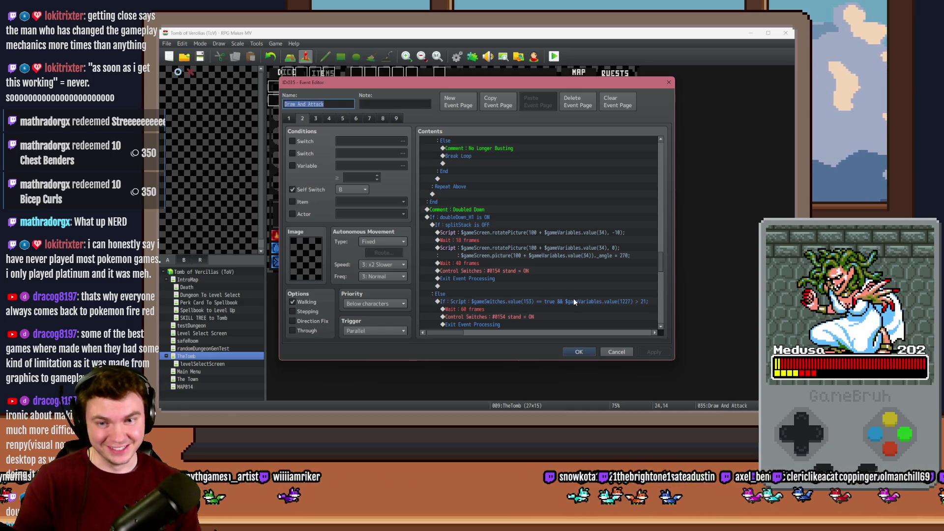
{"action": "double_click", "coordinate": [557, 232]}
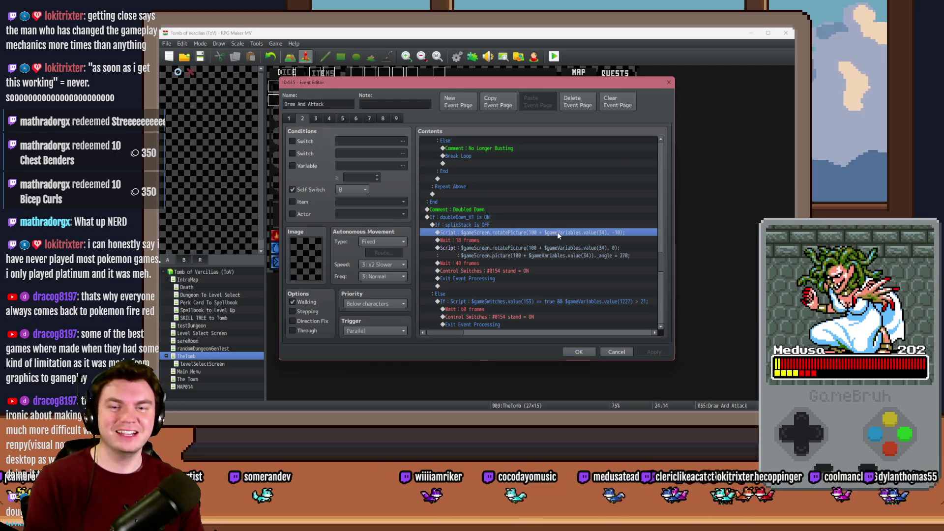
Prefix the first rotatePicture script line with // to comment it out
{"action": "key", "text": "Home"}
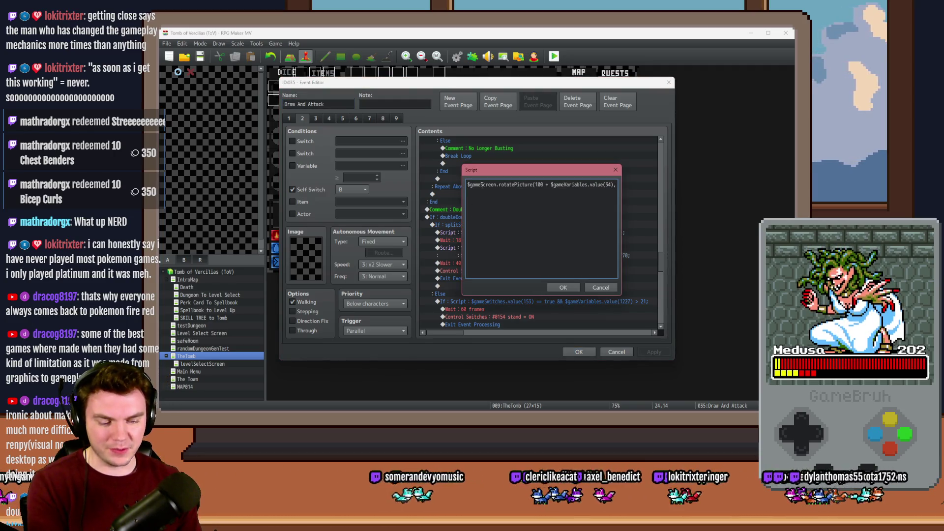
{"action": "type", "text": "//"}
{"action": "key", "text": "BackSpace"}
{"action": "key", "text": "BackSpace"}
{"action": "type", "text": "//"}
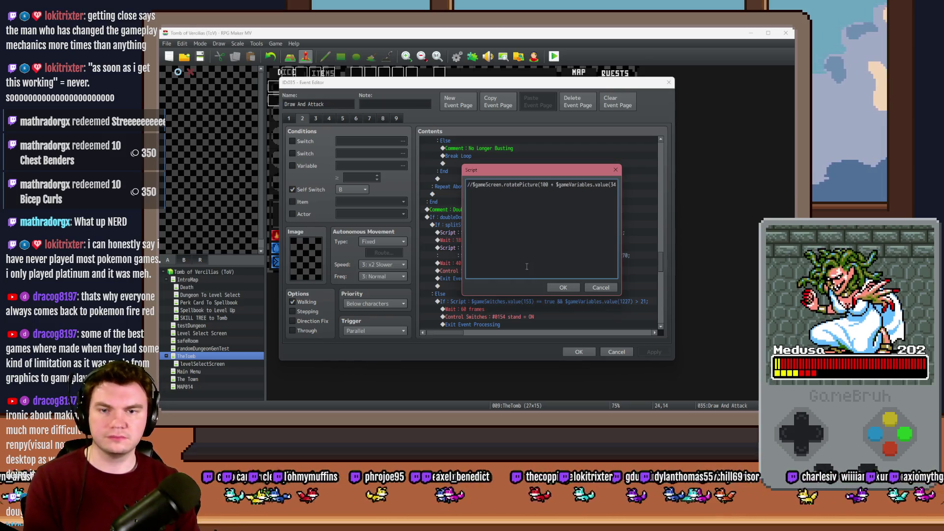
{"action": "left_click", "coordinate": [563, 287]}
Comment out both the rotatePicture and _angle = 270 lines of the second script
{"action": "left_click", "coordinate": [526, 249]}
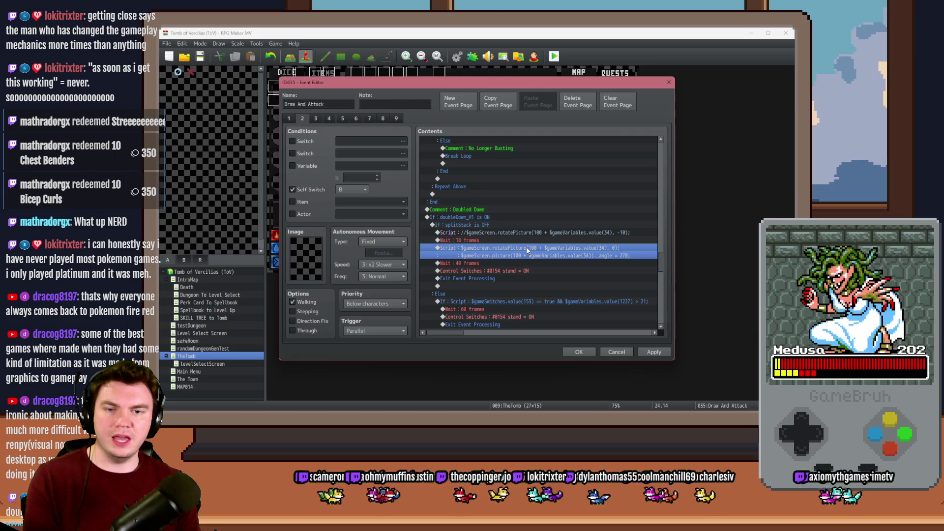
{"action": "double_click", "coordinate": [526, 249]}
{"action": "type", "text": "//"}
{"action": "left_click", "coordinate": [469, 192]}
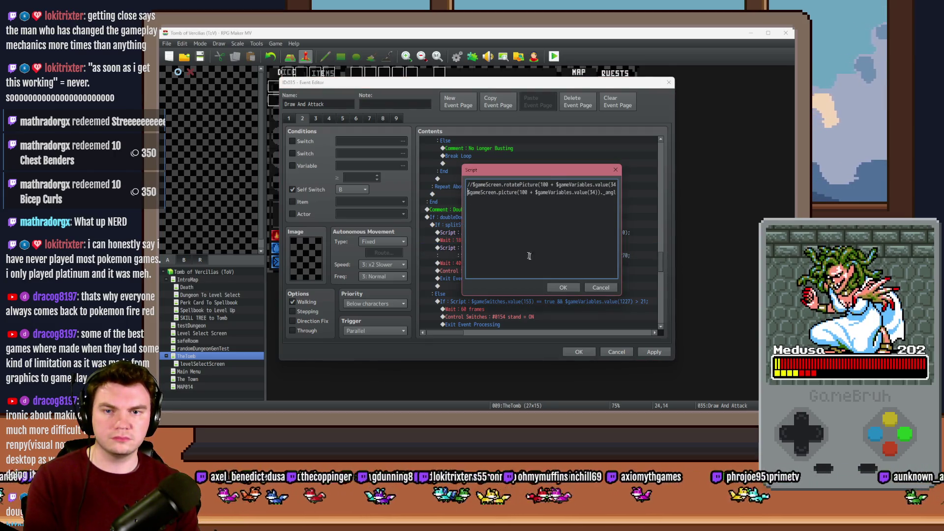
{"action": "type", "text": "//"}
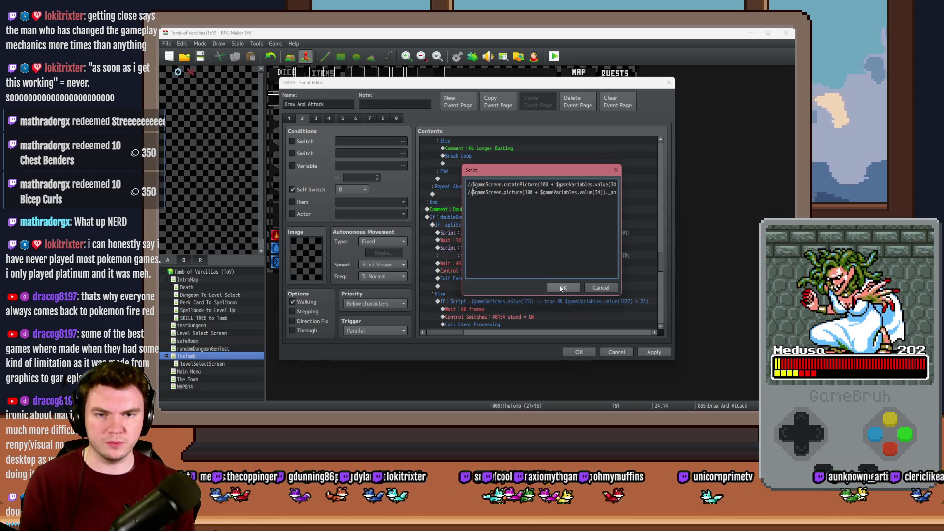
{"action": "left_click", "coordinate": [562, 288]}
{"action": "mouse_move", "coordinate": [660, 268]}
{"action": "left_mouse_down"}
{"action": "mouse_move", "coordinate": [658, 202]}
{"action": "mouse_move", "coordinate": [670, 160]}
{"action": "mouse_move", "coordinate": [658, 174]}
{"action": "left_mouse_up"}
{"action": "left_click", "coordinate": [541, 251]}
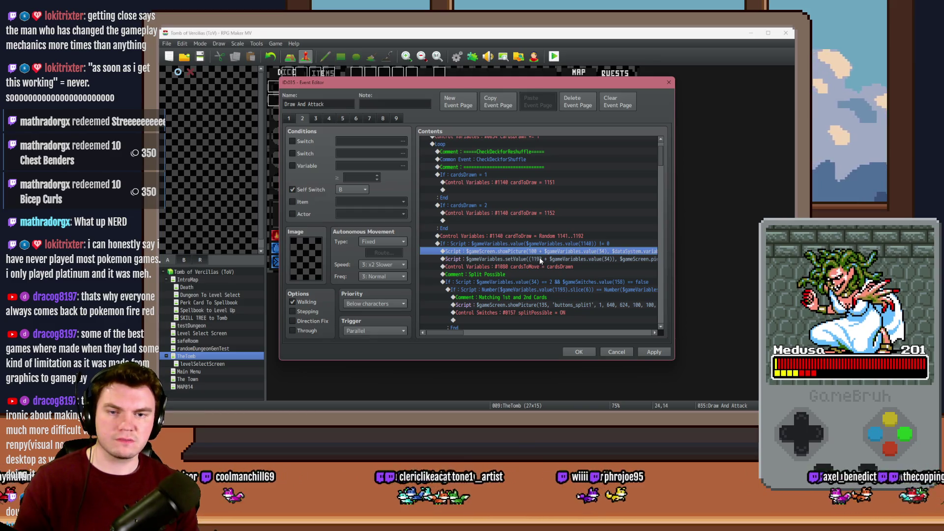
Insert a Conditional Branch checking switch 0153 doubleDown_H1
{"action": "scroll", "coordinate": [539, 257], "scroll_direction": "down", "scroll_amount": 1}
{"action": "left_click", "coordinate": [545, 251]}
{"action": "key", "text": "Insert"}
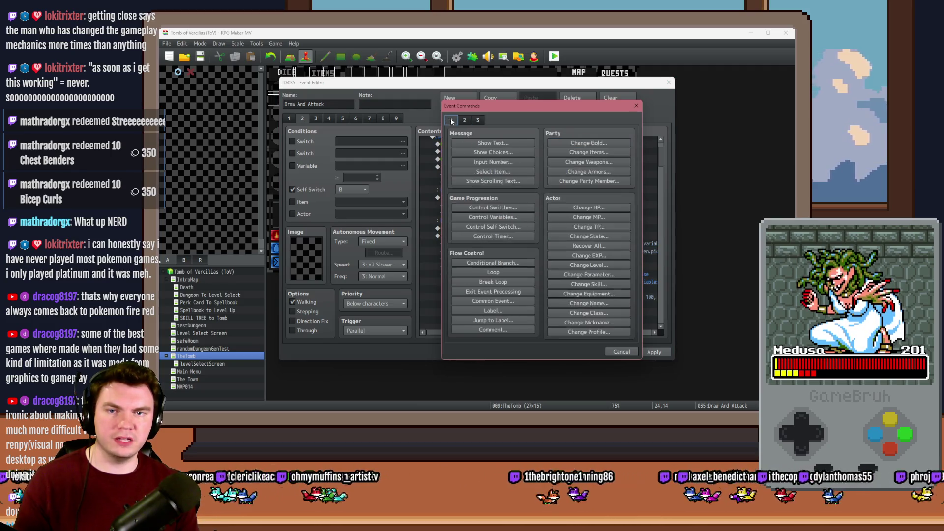
{"action": "left_click", "coordinate": [508, 208]}
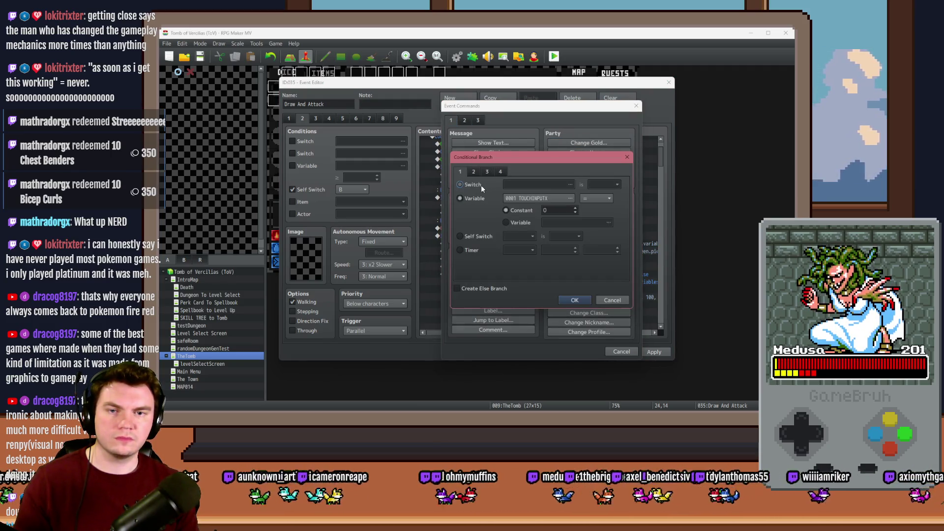
{"action": "left_click", "coordinate": [517, 187]}
{"action": "left_click", "coordinate": [512, 223]}
{"action": "left_click", "coordinate": [508, 216]}
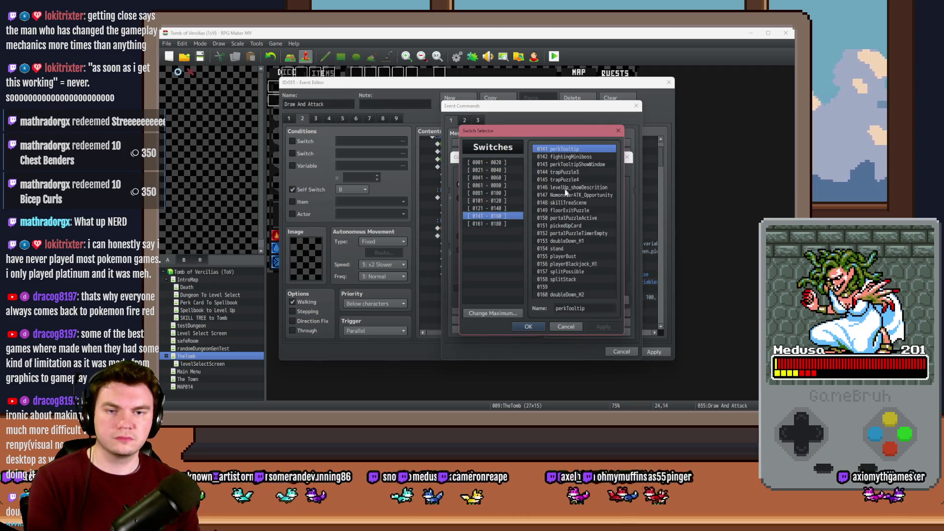
{"action": "double_click", "coordinate": [584, 241]}
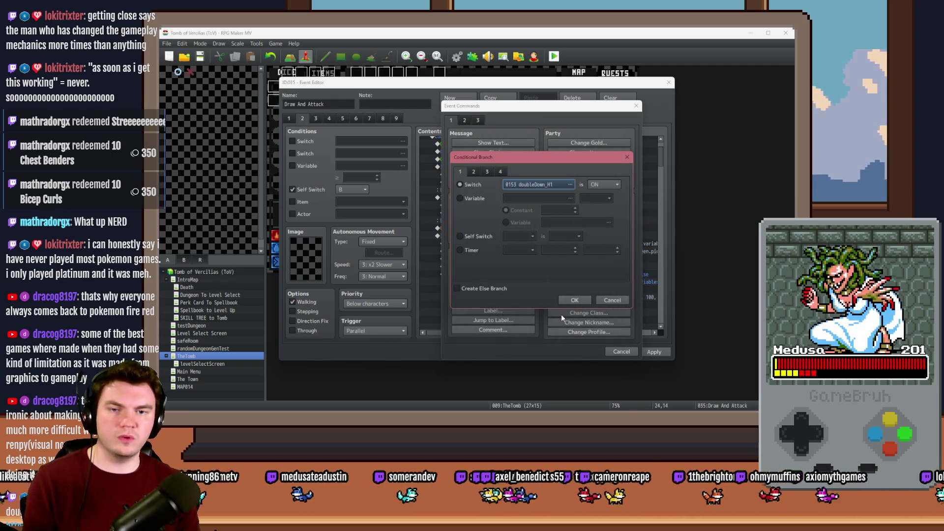
{"action": "left_click", "coordinate": [572, 301]}
Keep only the uncommented _angle = 270 line in the branch's script and apply
{"action": "left_click", "coordinate": [523, 260]}
{"action": "double_click", "coordinate": [523, 262]}
{"action": "key", "text": "shift+End"}
{"action": "key", "text": "BackSpace"}
{"action": "key", "text": "Delete"}
{"action": "key", "text": "Delete"}
{"action": "key", "text": "Delete"}
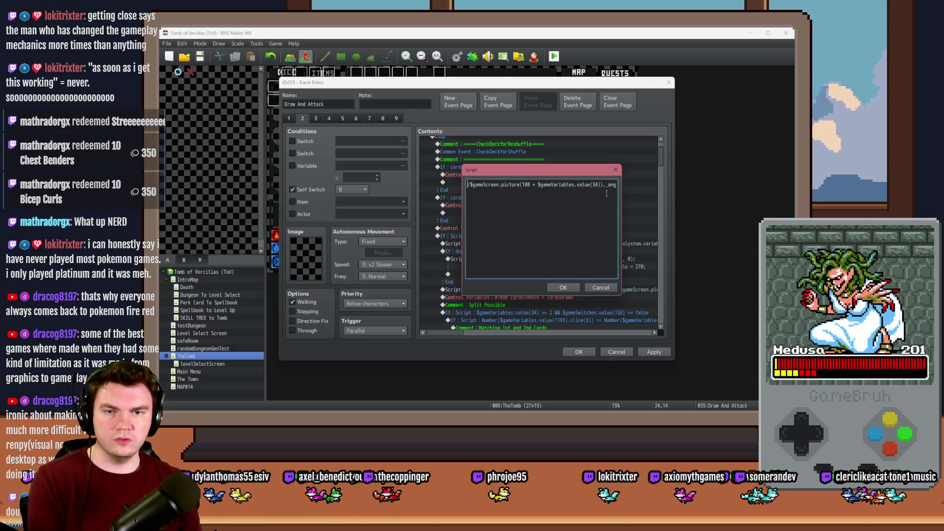
{"action": "key", "text": "End"}
{"action": "left_click", "coordinate": [574, 289]}
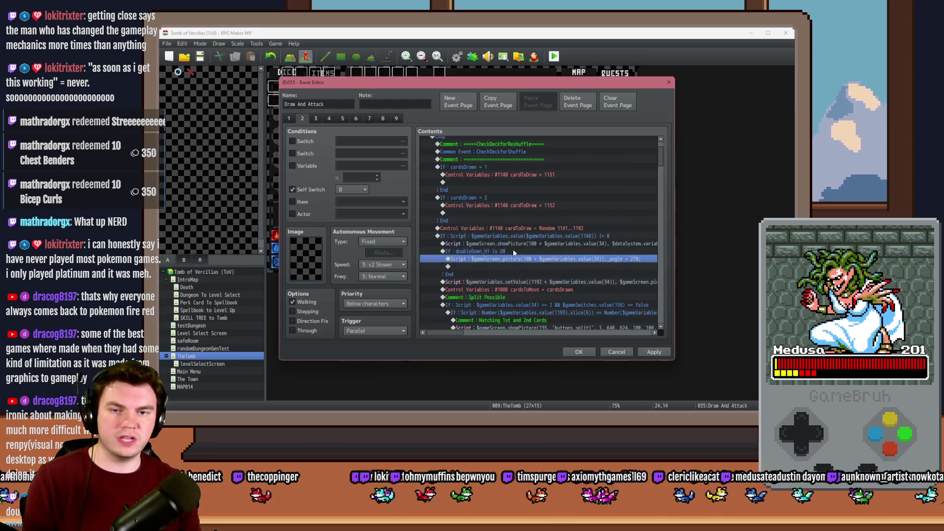
{"action": "left_click", "coordinate": [516, 250]}
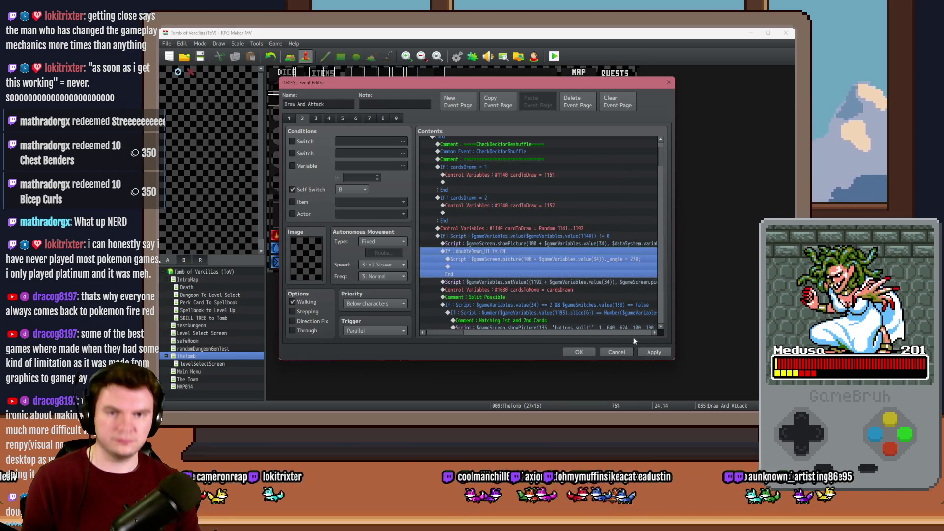
{"action": "left_click", "coordinate": [648, 354]}
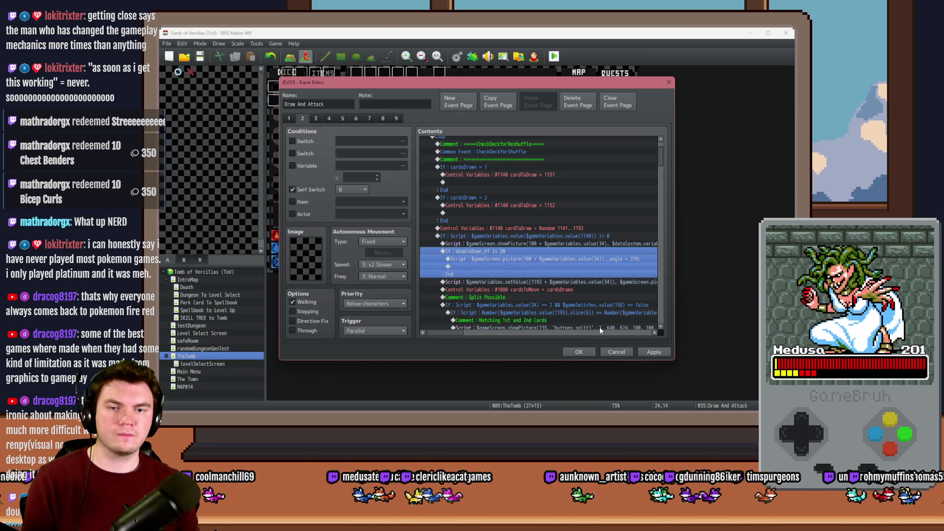
Duplicate the branch and change its condition to switch 0160 doubleDown_H2
{"action": "key", "text": "ctrl+c"}
{"action": "key", "text": "ctrl+v"}
{"action": "double_click", "coordinate": [532, 278]}
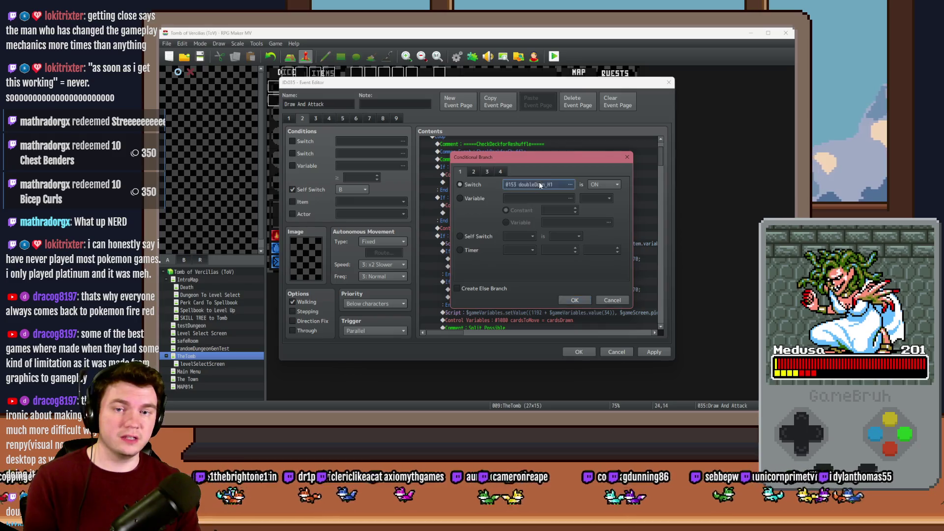
{"action": "left_click", "coordinate": [570, 185]}
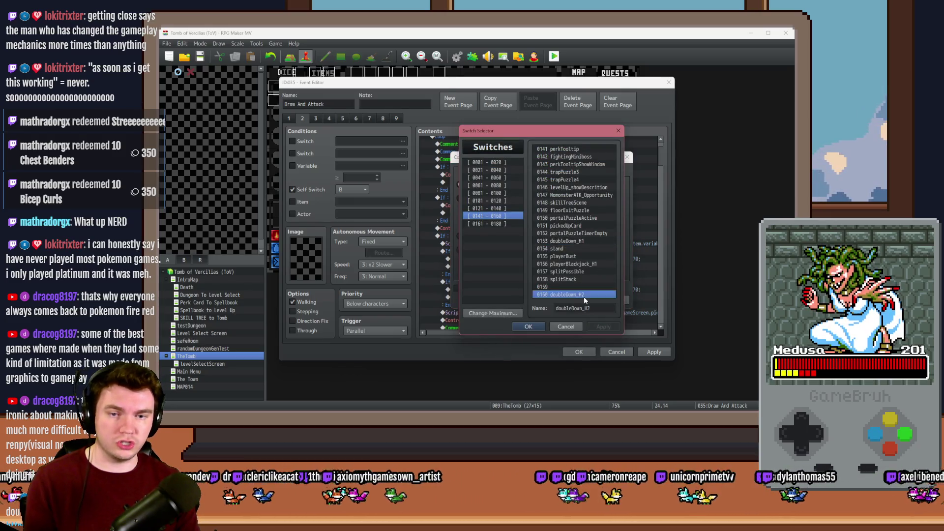
{"action": "double_click", "coordinate": [583, 296]}
{"action": "key", "text": "Return"}
Set the duplicate's picture number to 111 and close the event
{"action": "double_click", "coordinate": [555, 289]}
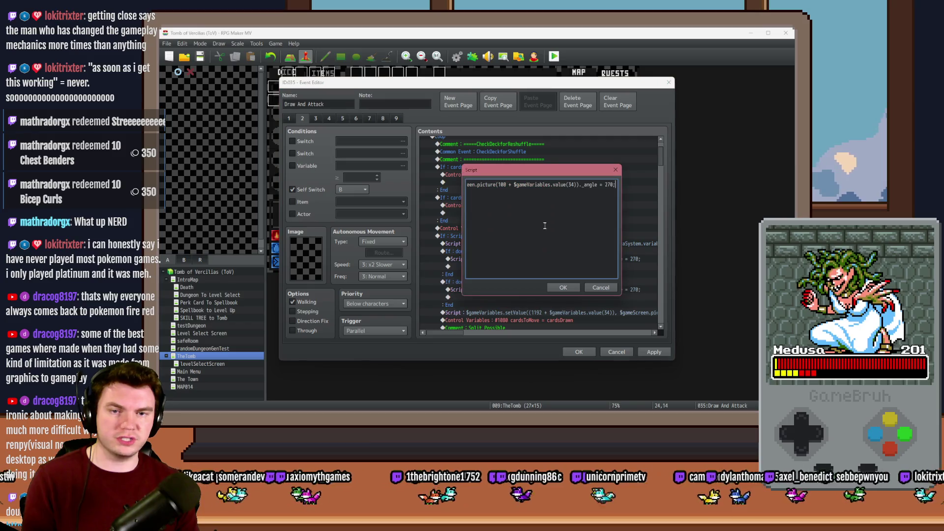
{"action": "double_click", "coordinate": [501, 185]}
{"action": "type", "text": "111"}
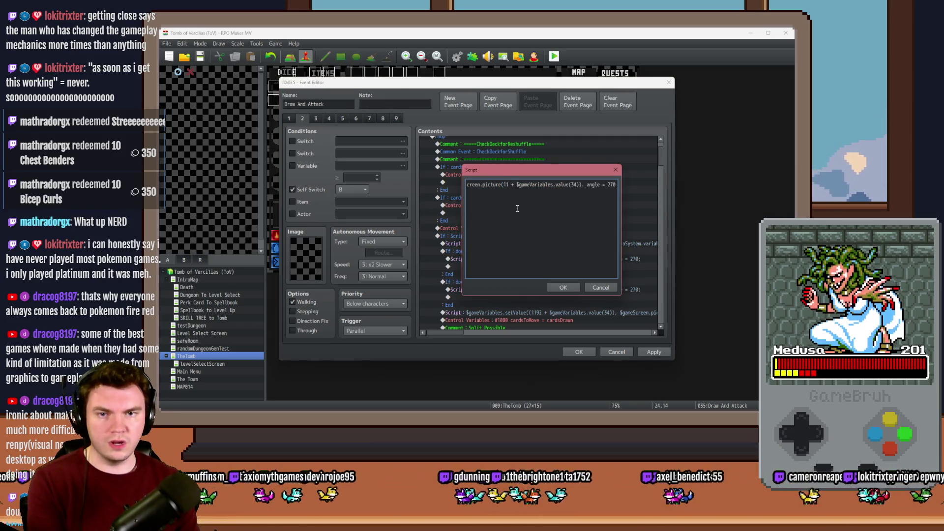
{"action": "left_click", "coordinate": [563, 287]}
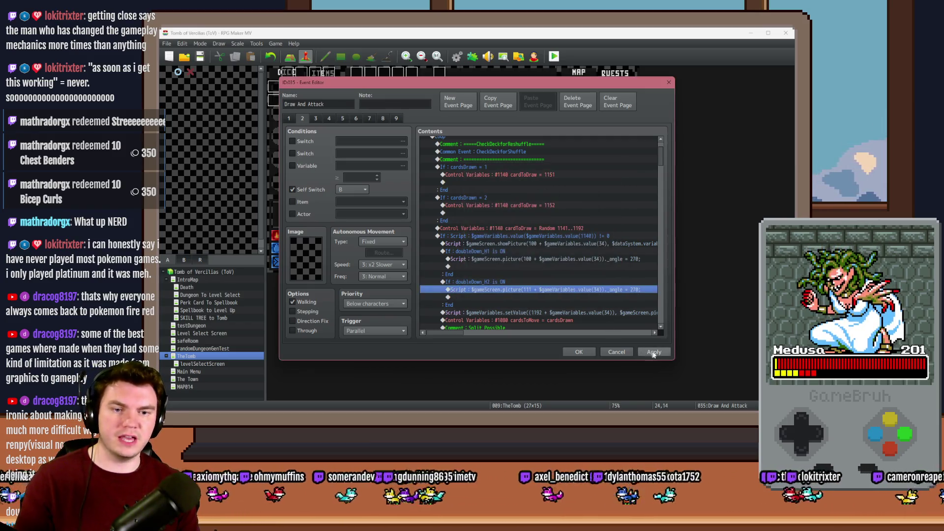
{"action": "left_click", "coordinate": [590, 351]}
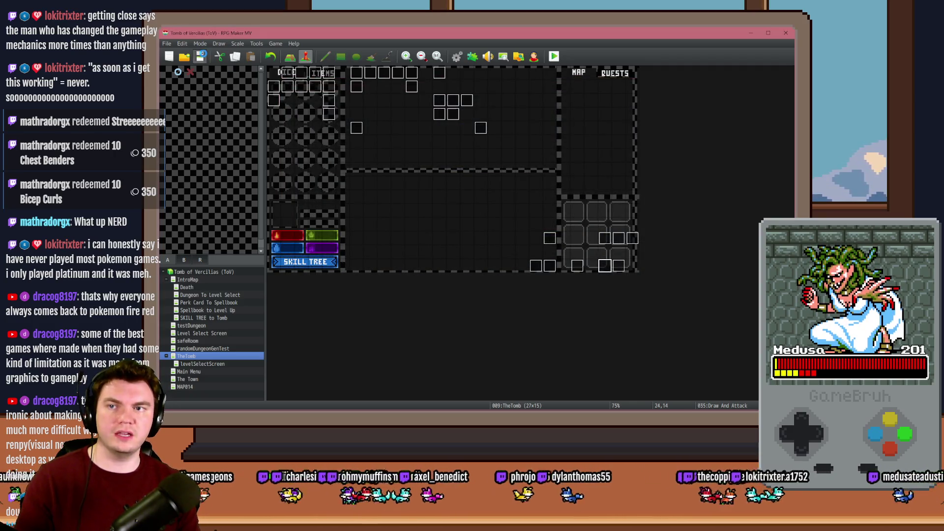
Open page 2 of the Draw And Attack event and select its doubleDown_H1 branch
{"action": "double_click", "coordinate": [603, 266]}
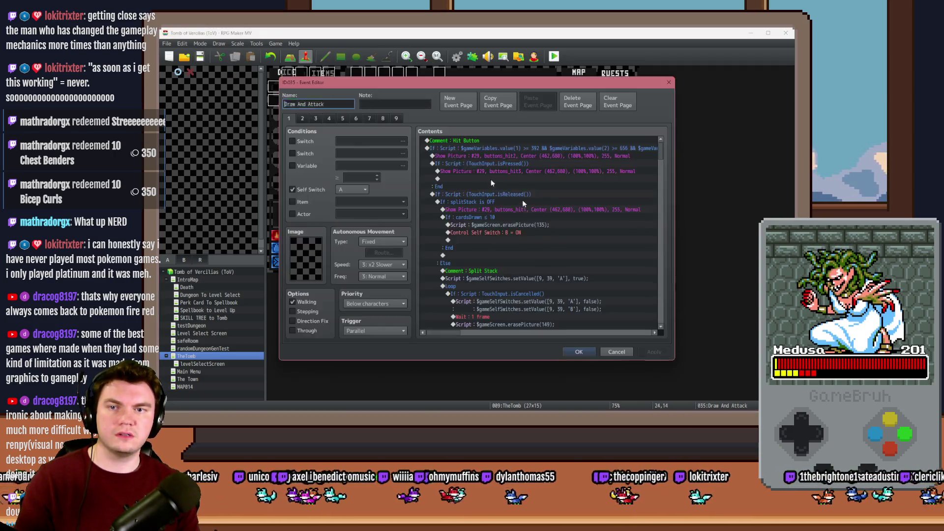
{"action": "left_click", "coordinate": [302, 118]}
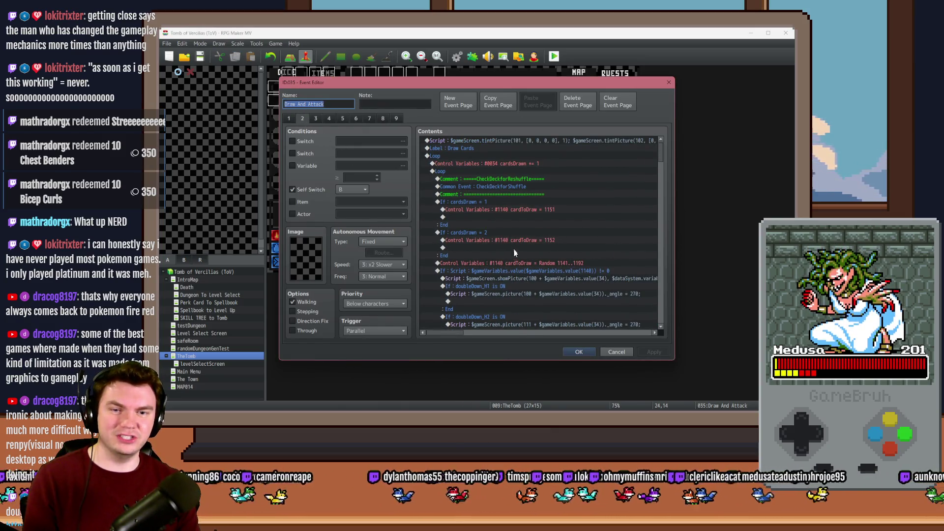
{"action": "scroll", "coordinate": [512, 251], "scroll_direction": "down", "scroll_amount": 3}
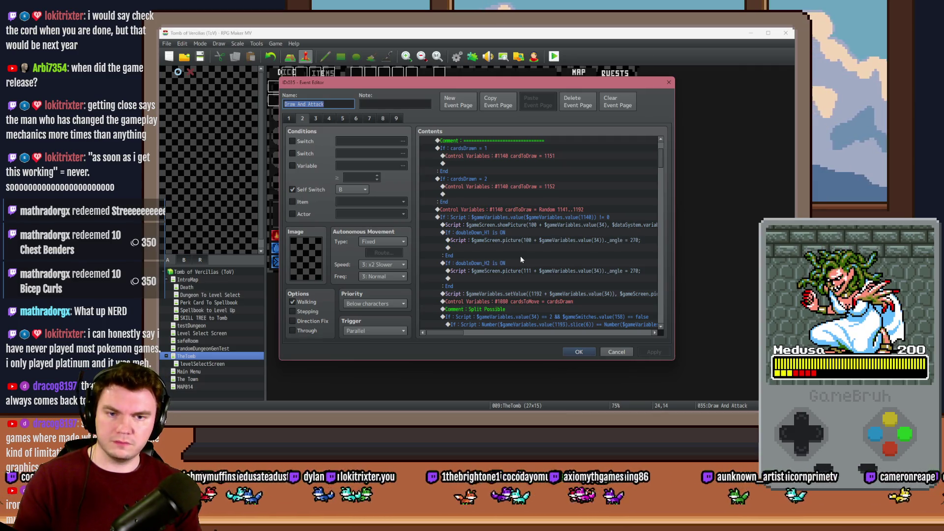
{"action": "left_click", "coordinate": [494, 240]}
In the doubleDown_H2 branch, browse variables 1221–1240 through a page variable condition, then remove the condition
{"action": "left_click", "coordinate": [504, 269]}
{"action": "left_click", "coordinate": [508, 271]}
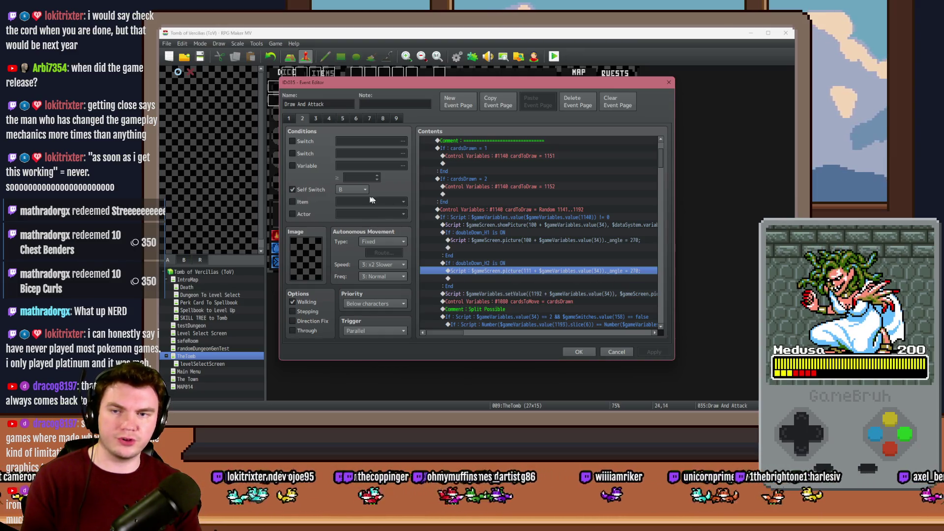
{"action": "left_click", "coordinate": [307, 167]}
{"action": "left_click", "coordinate": [359, 167]}
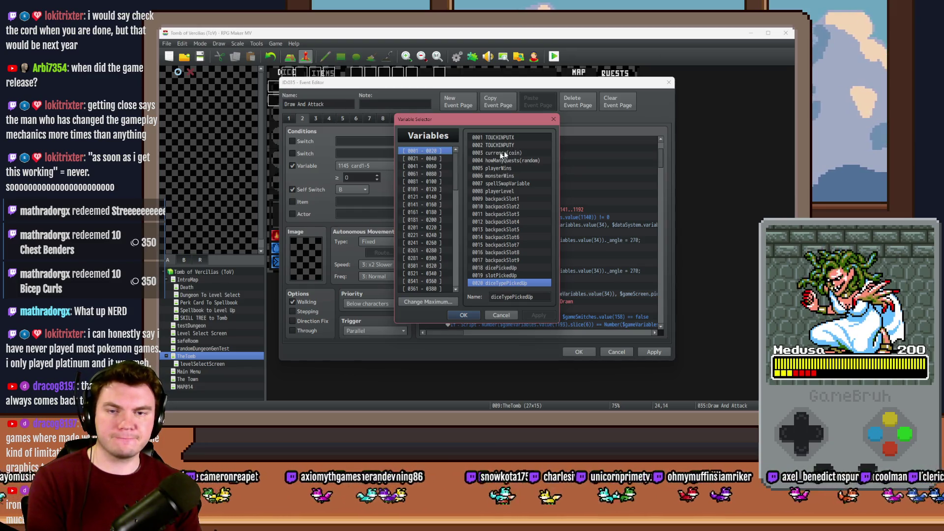
{"action": "left_click_drag", "start_coordinate": [453, 169], "coordinate": [453, 246]}
{"action": "left_click", "coordinate": [435, 281]}
{"action": "scroll", "coordinate": [434, 285], "scroll_direction": "down", "scroll_amount": 1}
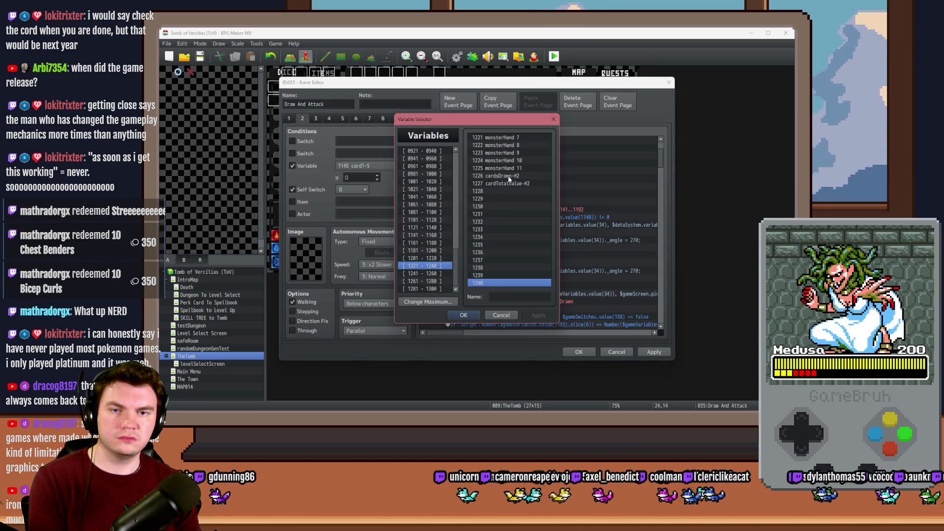
{"action": "left_click", "coordinate": [501, 315]}
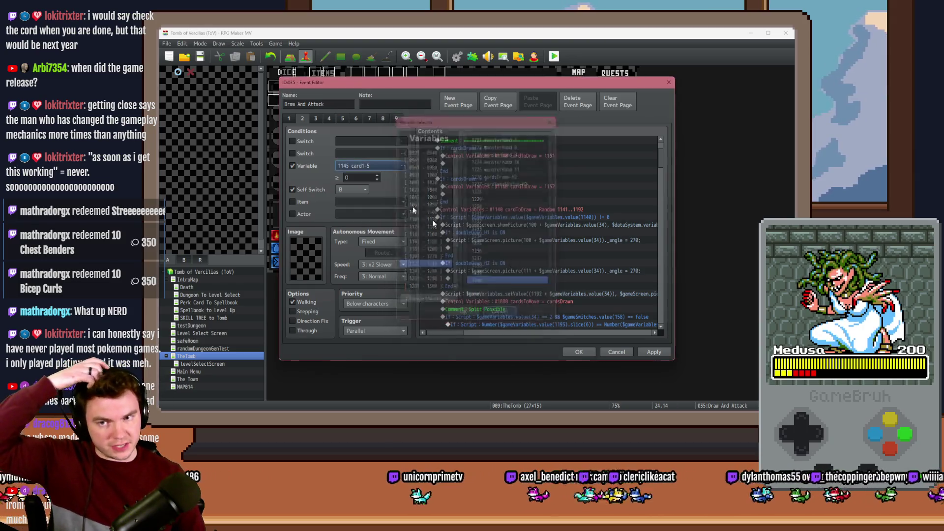
{"action": "left_click", "coordinate": [305, 167]}
Change the doubleDown_H2 angle script from value(34) to value(1226) and save the event
{"action": "double_click", "coordinate": [530, 269]}
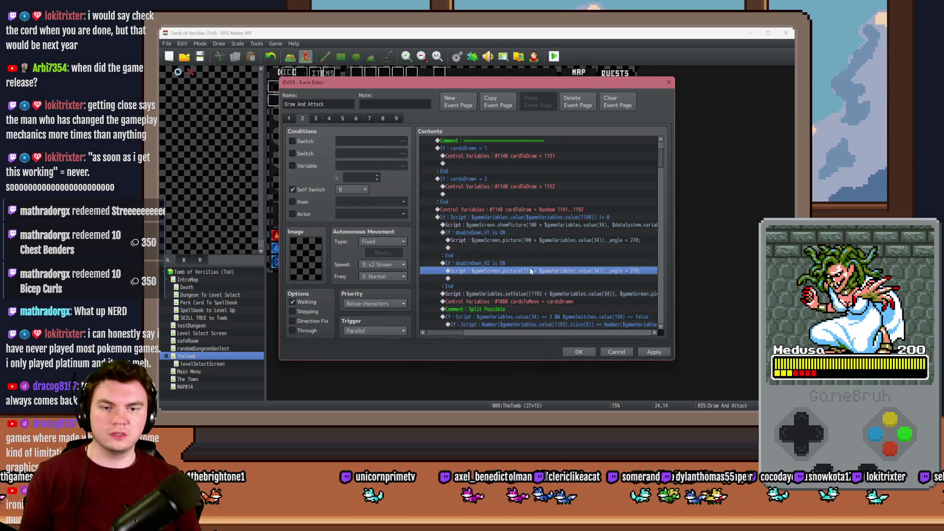
{"action": "double_click", "coordinate": [570, 184]}
{"action": "type", "text": "1226"}
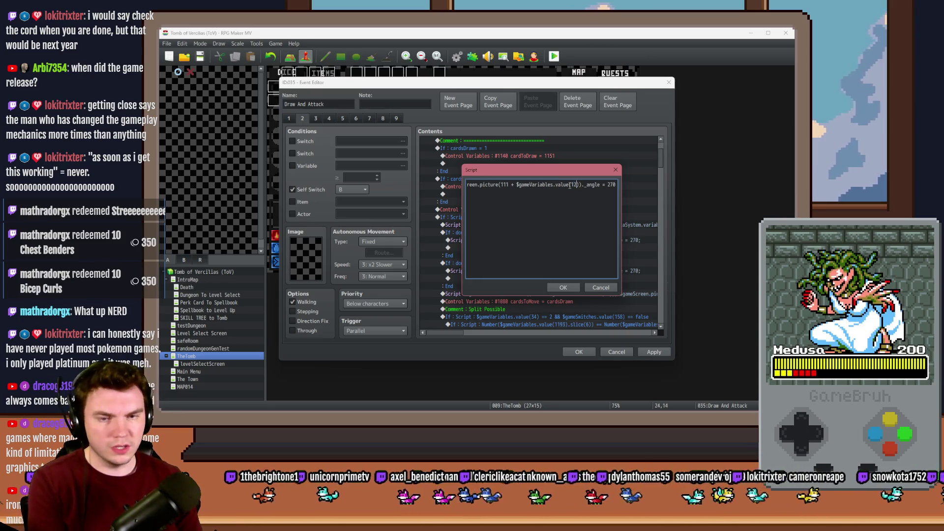
{"action": "left_click", "coordinate": [565, 289]}
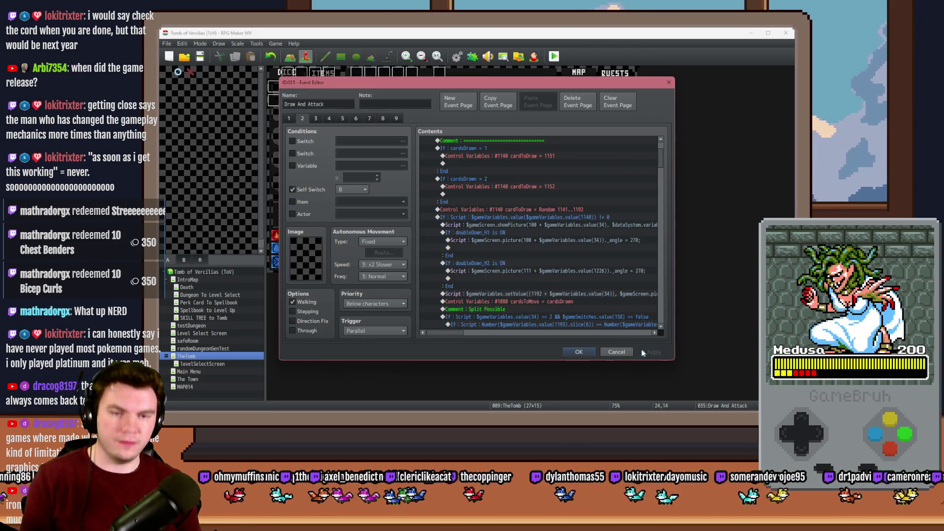
{"action": "left_click", "coordinate": [579, 351]}
{"action": "left_click", "coordinate": [559, 57]}
Save the project for the playtest, pick a perk card, and walk into the next room
{"action": "left_click", "coordinate": [443, 234]}
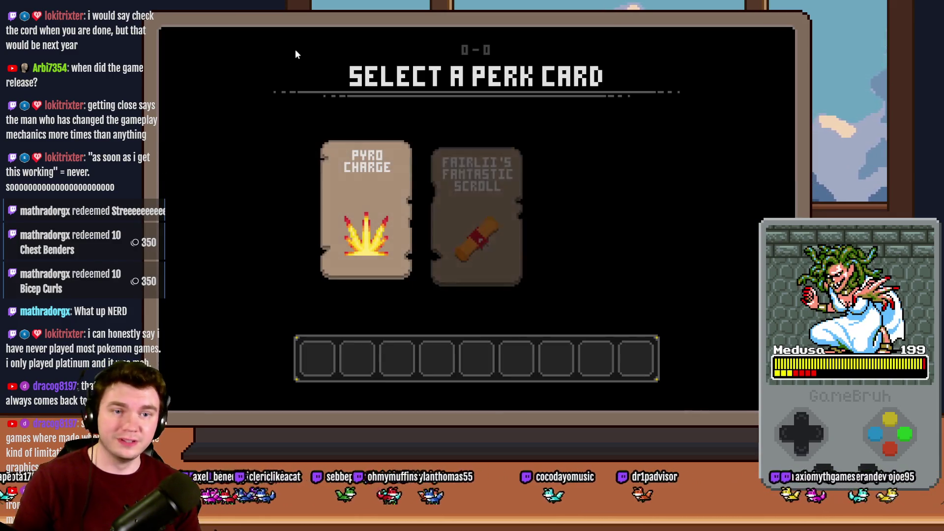
{"action": "left_click", "coordinate": [567, 206]}
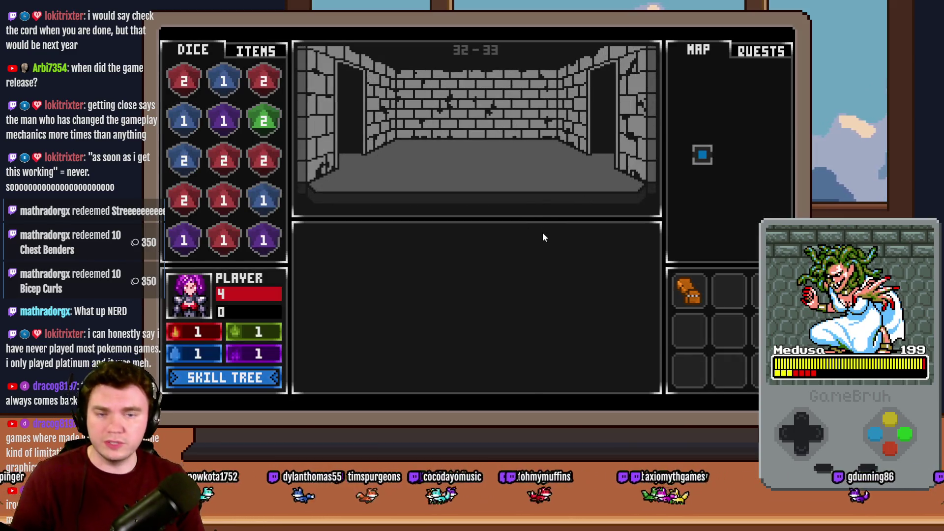
{"action": "key", "text": "w"}
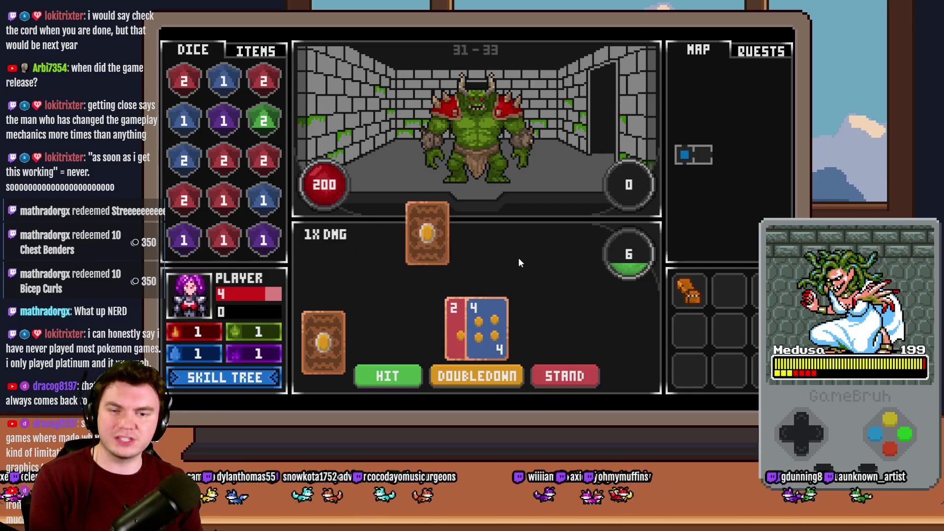
Double down on successive blackjack hands against the green monster, betting odds on each die roll
{"action": "left_click", "coordinate": [482, 382]}
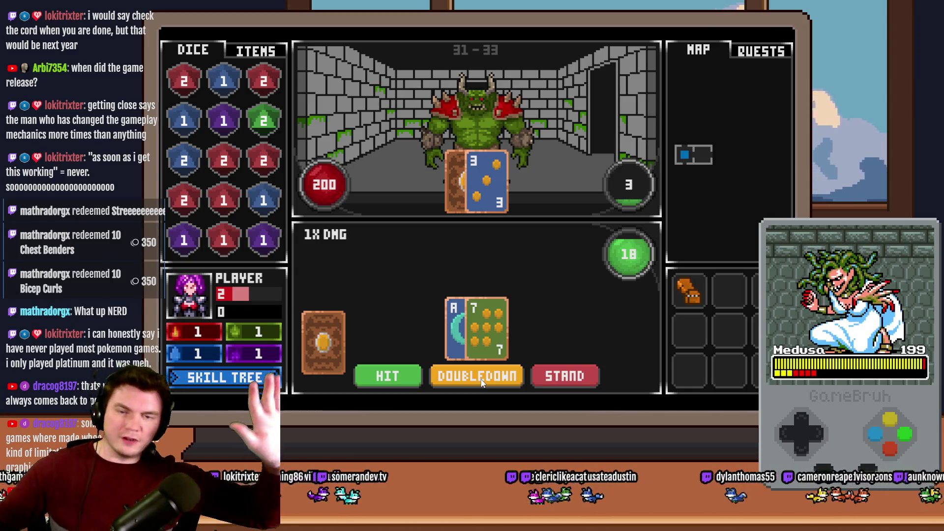
{"action": "left_click", "coordinate": [482, 385]}
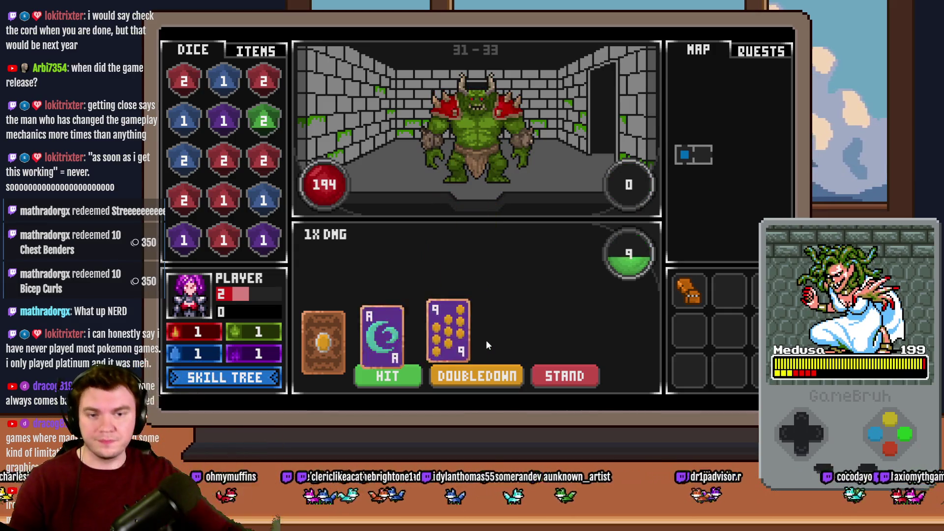
{"action": "left_click", "coordinate": [499, 376]}
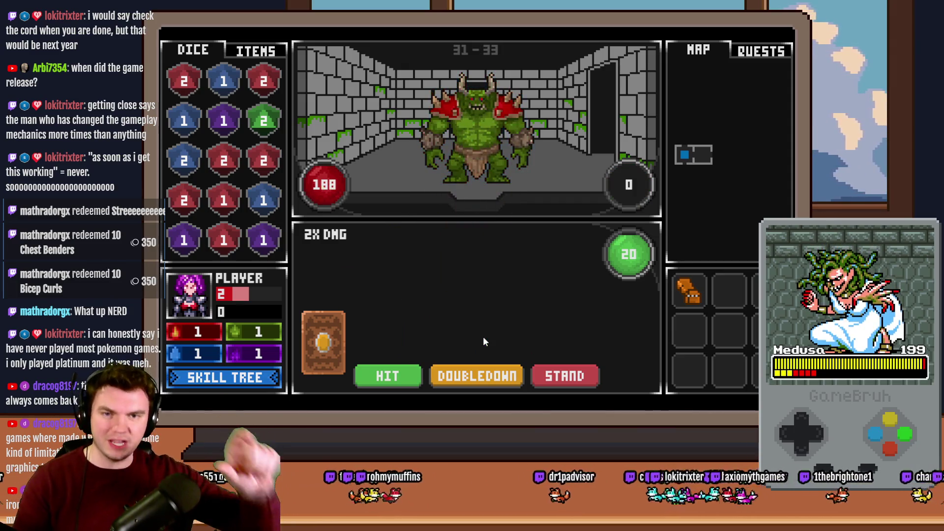
{"action": "left_click", "coordinate": [484, 376]}
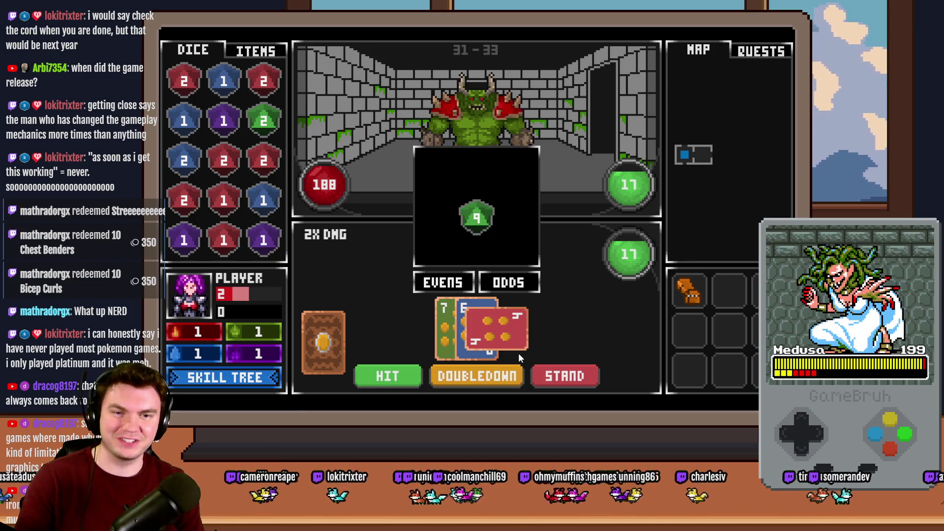
{"action": "left_click", "coordinate": [510, 283]}
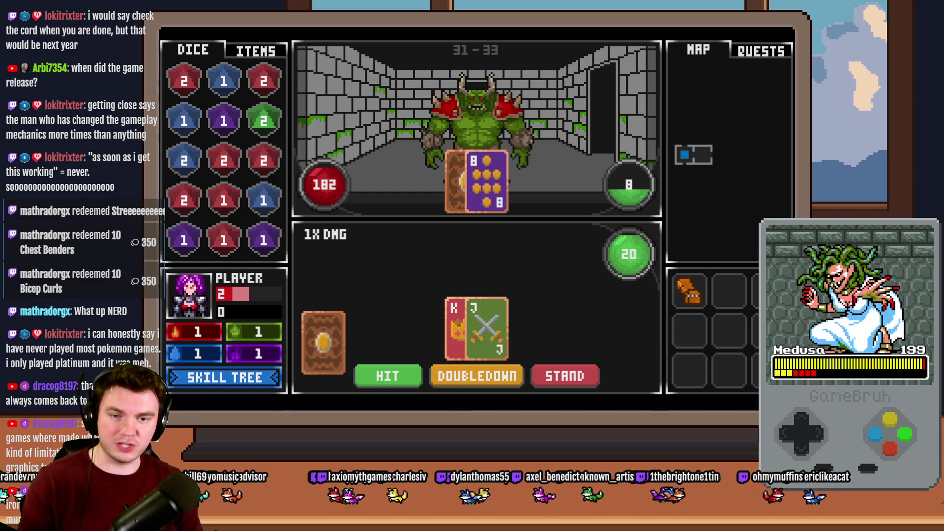
{"action": "left_click", "coordinate": [498, 377]}
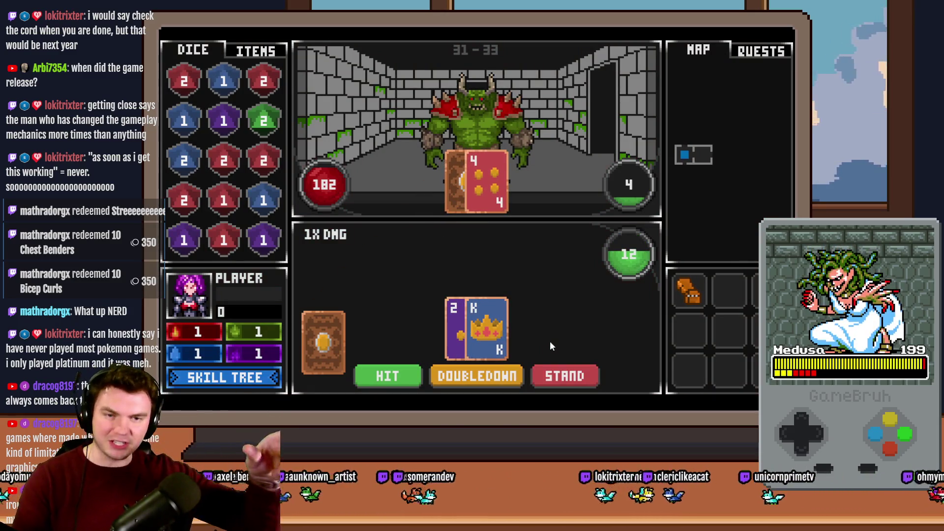
{"action": "left_click", "coordinate": [508, 376]}
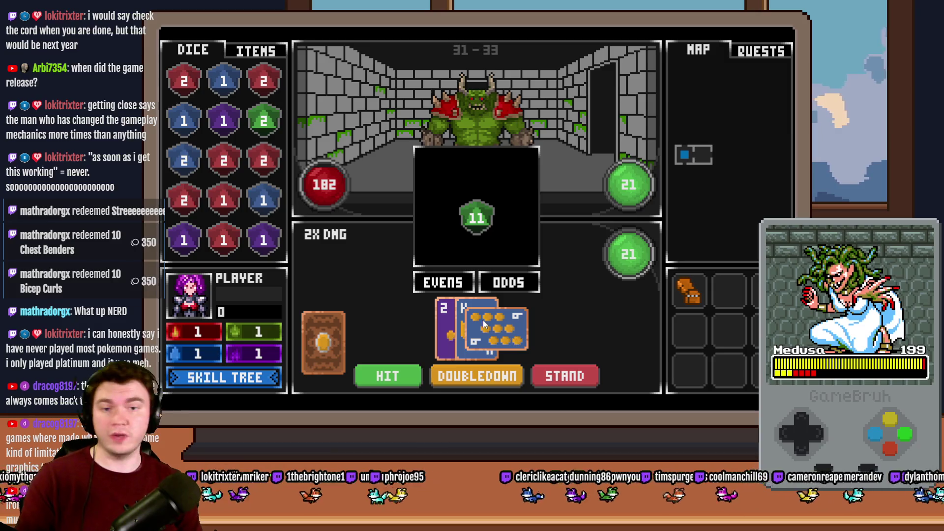
{"action": "left_click", "coordinate": [508, 283]}
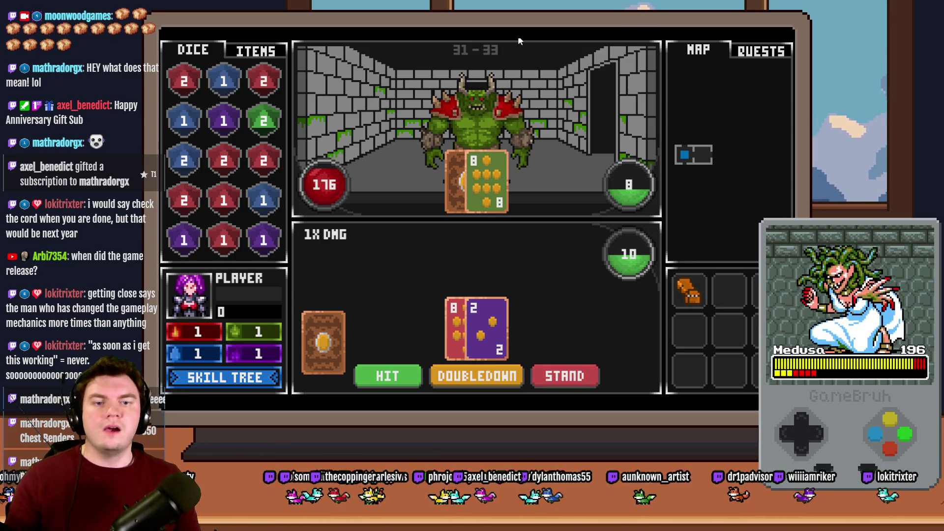
Double down on a hand of 10, close the playtest window, and open the Database
{"action": "left_click", "coordinate": [491, 376]}
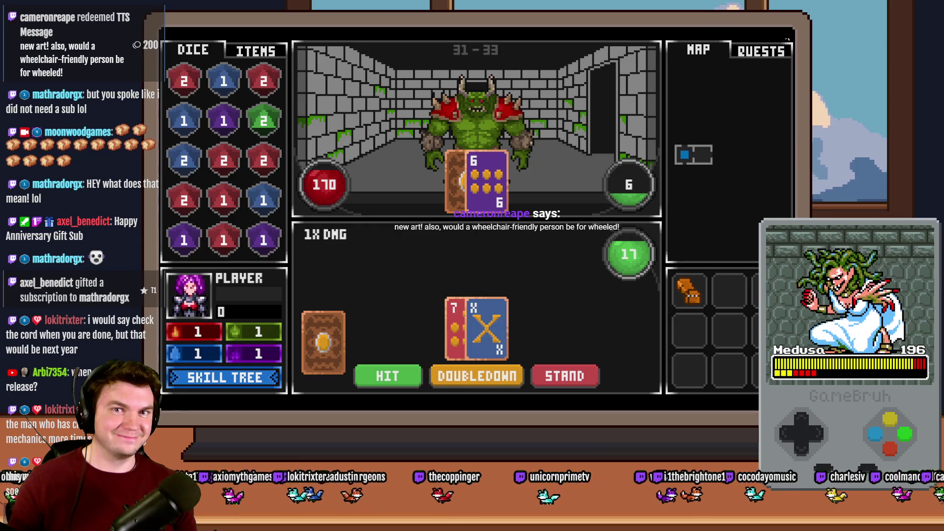
{"action": "left_click", "coordinate": [787, 39]}
{"action": "left_click", "coordinate": [459, 57]}
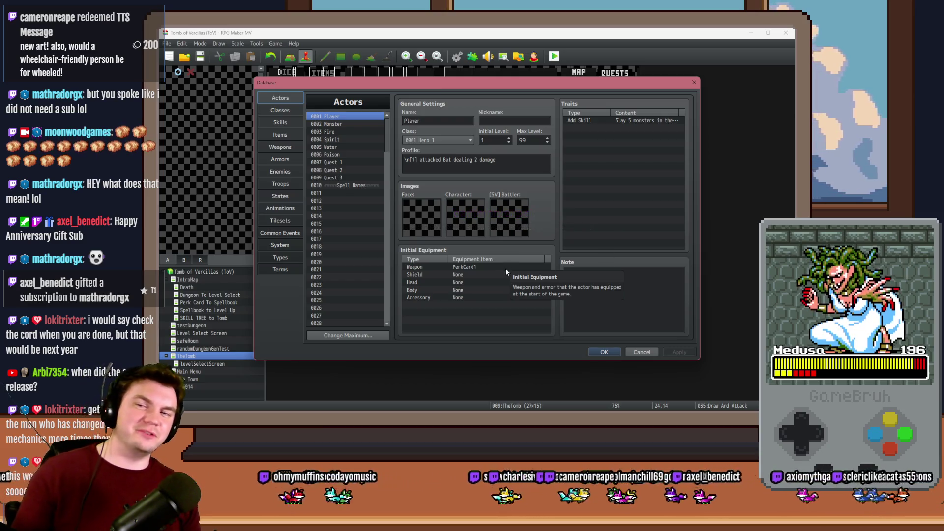
In Common Events, find the Spawn A Monster block of 0009 Spawn Monsters/Items/Traps
{"action": "left_click", "coordinate": [280, 233]}
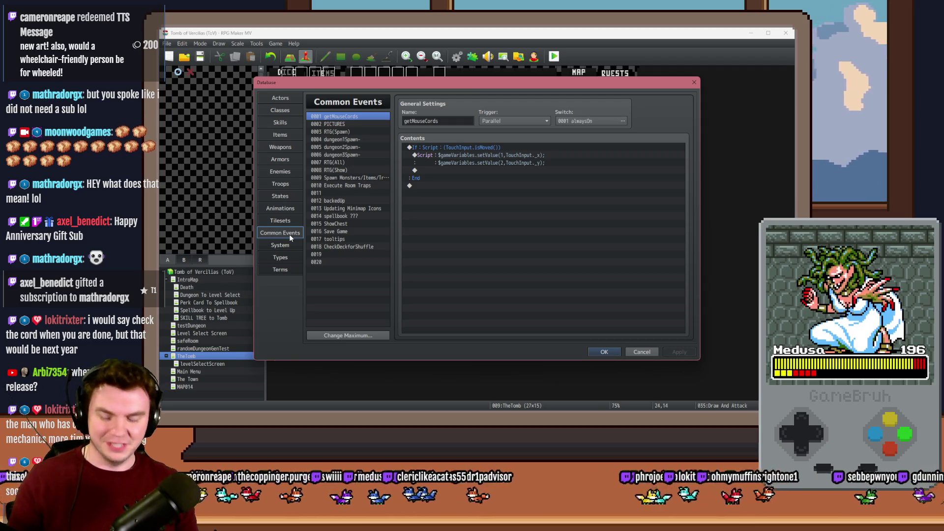
{"action": "left_click", "coordinate": [325, 186]}
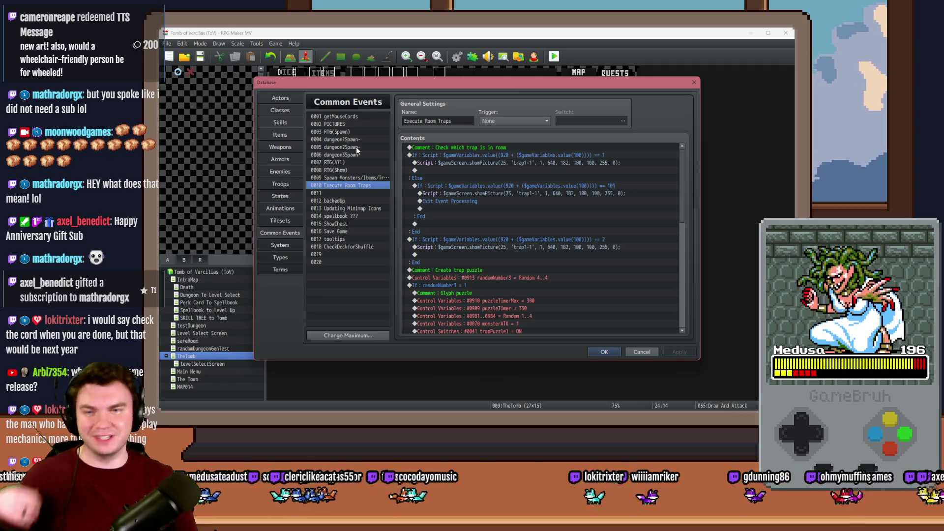
{"action": "left_click", "coordinate": [357, 177]}
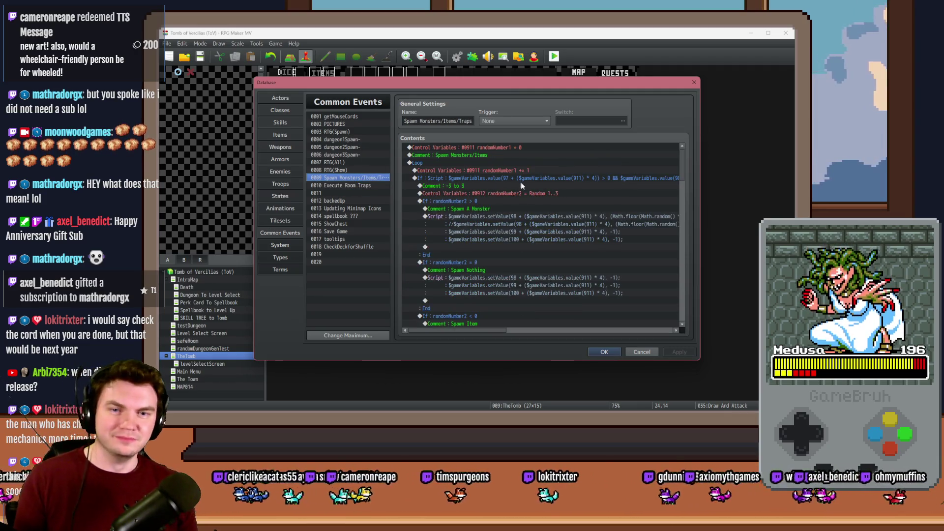
{"action": "left_click", "coordinate": [551, 217]}
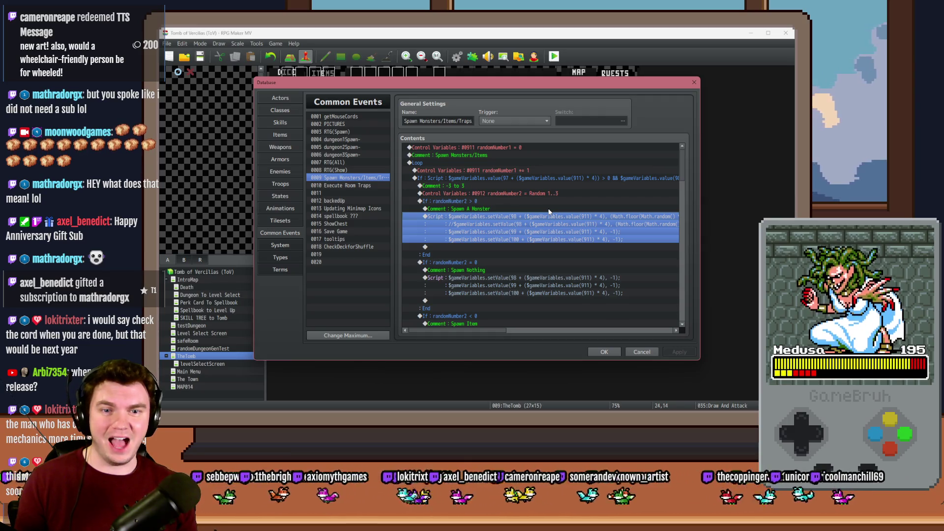
Change the randomNumber2 Control Variables roll to Random -3..-1 and save the database
{"action": "double_click", "coordinate": [551, 194]}
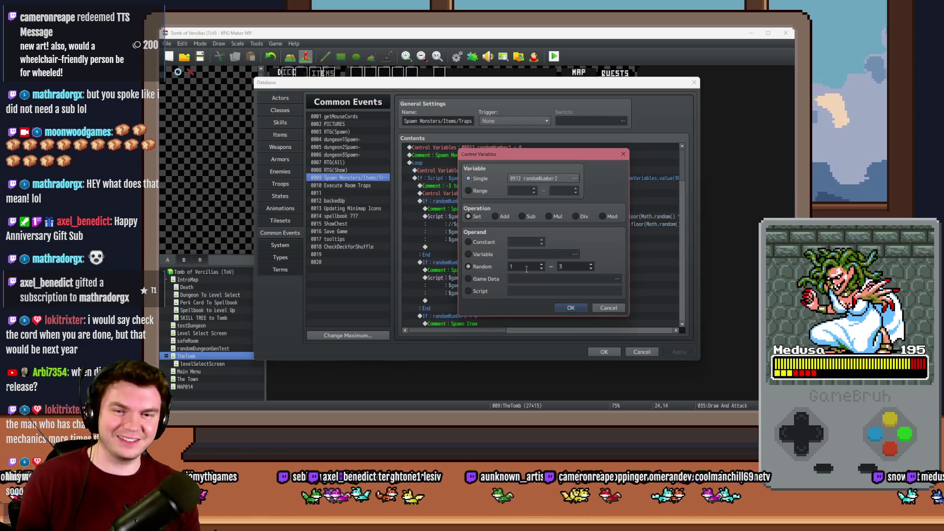
{"action": "key", "text": "BackSpace"}
{"action": "type", "text": "3"}
{"action": "double_click", "coordinate": [573, 266]}
{"action": "type", "text": "0-1"}
{"action": "left_click", "coordinate": [571, 307]}
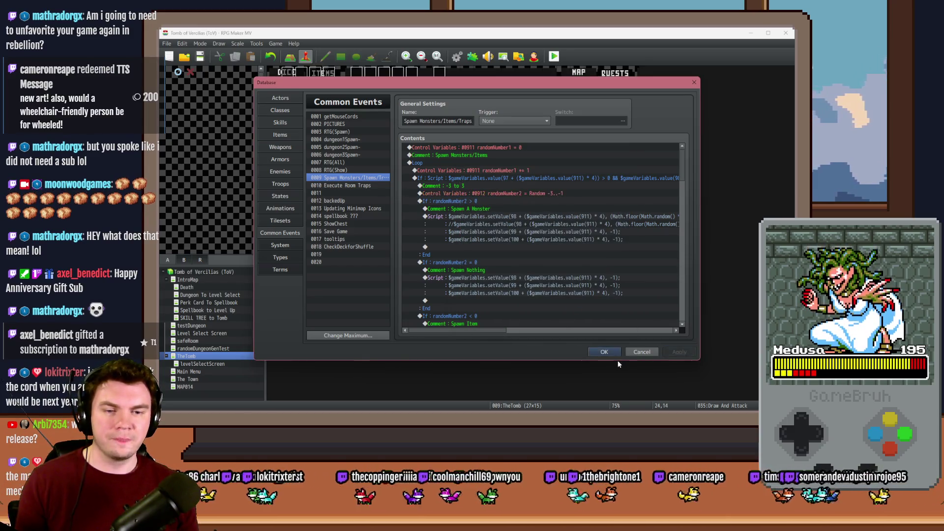
{"action": "left_click", "coordinate": [615, 354]}
{"action": "left_click", "coordinate": [554, 57]}
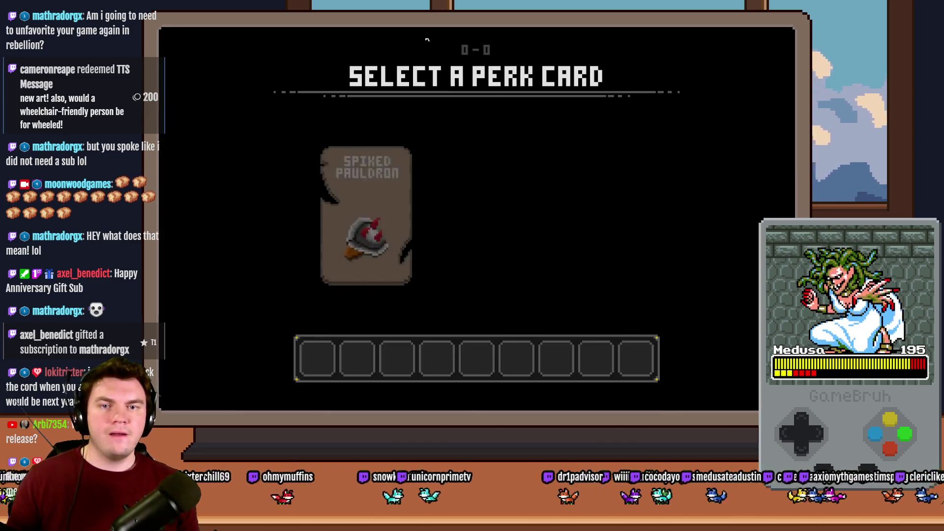
Take the Spiked Pauldron perk, merge the green and blue 2 dice into 3s, then quit the playtest
{"action": "left_click", "coordinate": [396, 175]}
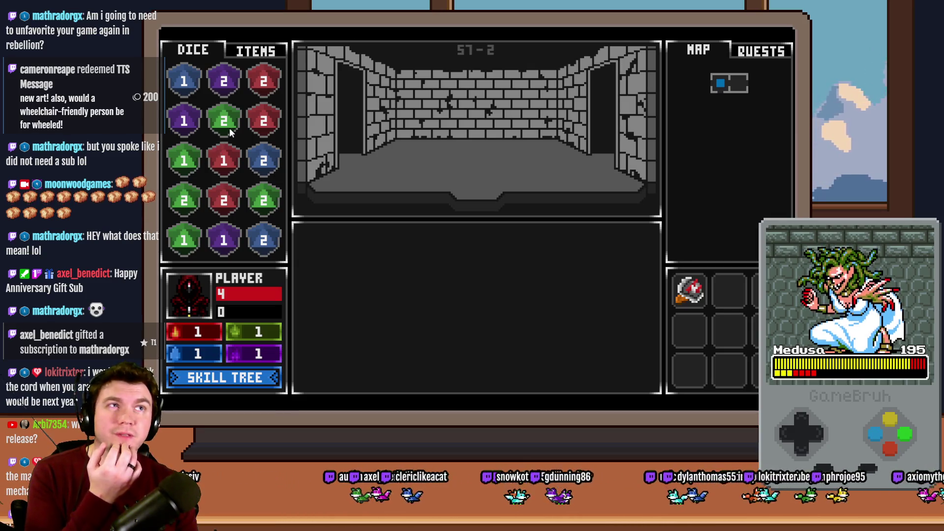
{"action": "left_click", "coordinate": [193, 210]}
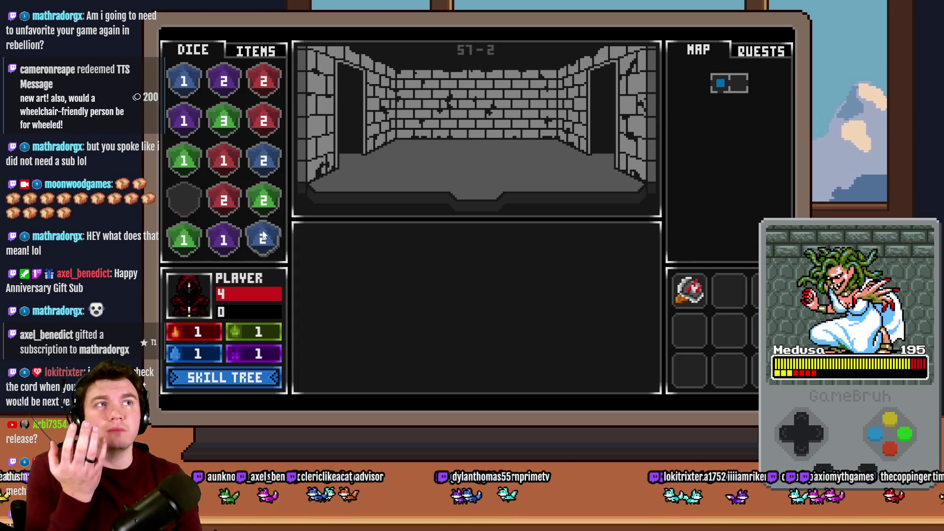
{"action": "left_click_drag", "start_coordinate": [264, 239], "coordinate": [262, 169]}
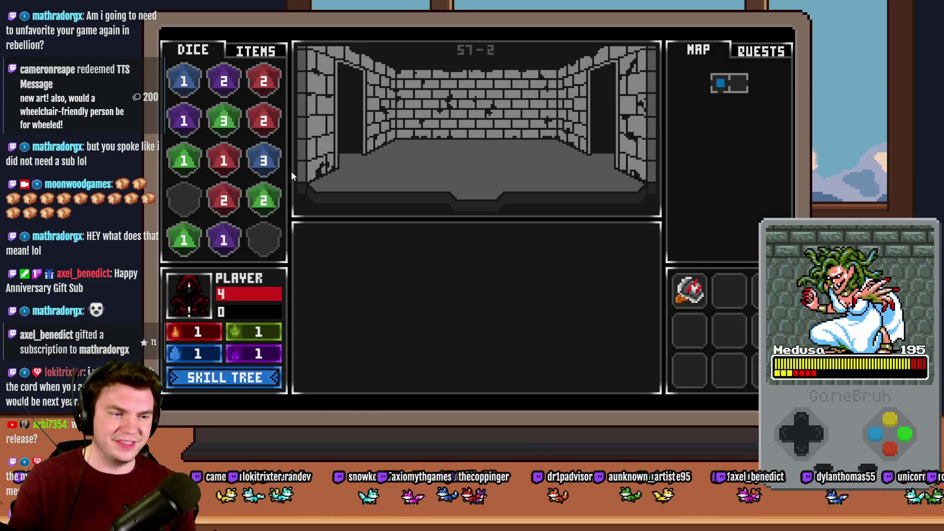
{"action": "key", "text": "alt+F4"}
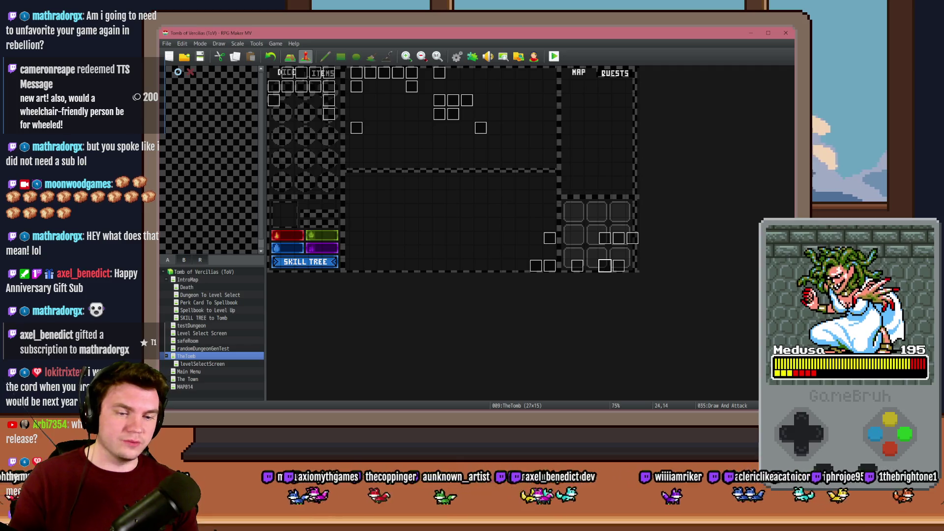
{"action": "key", "text": "alt+Tab"}
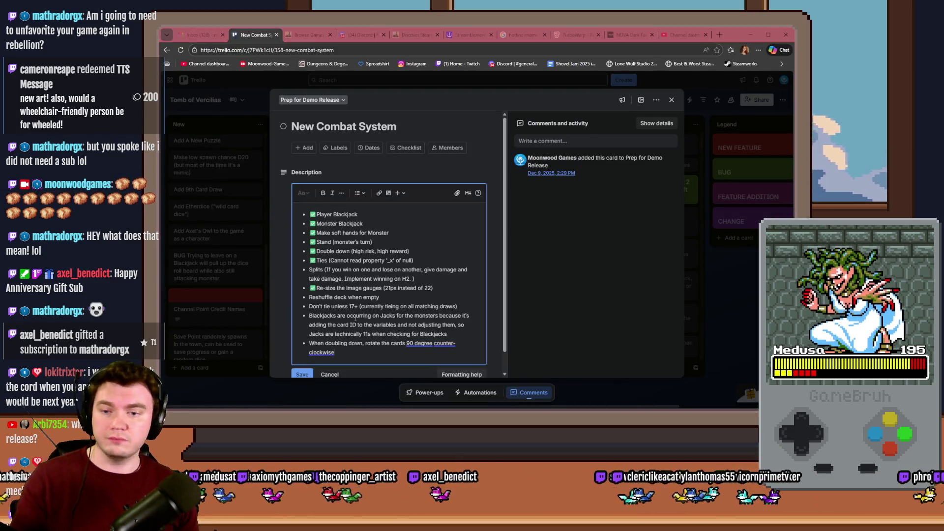
Mark 'rotate the cards 90 degree counter-clockwise' done in New Combat System, save, and close the card
{"action": "left_click", "coordinate": [312, 288]}
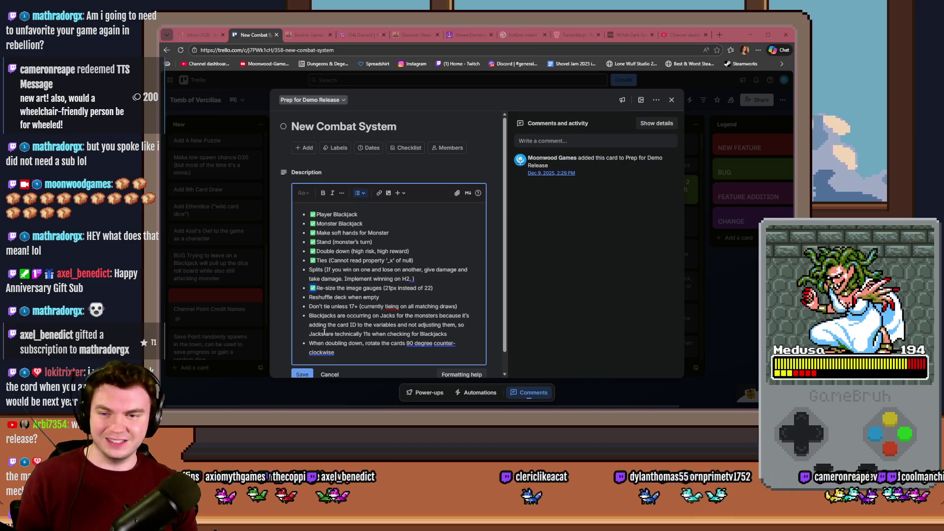
{"action": "type", "text": "✅"}
{"action": "left_click", "coordinate": [302, 374]}
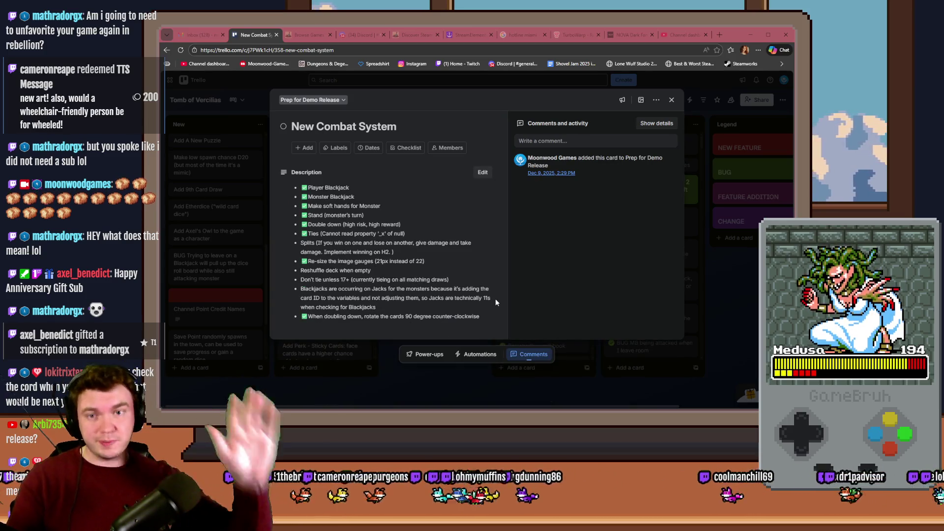
{"action": "left_click", "coordinate": [672, 101]}
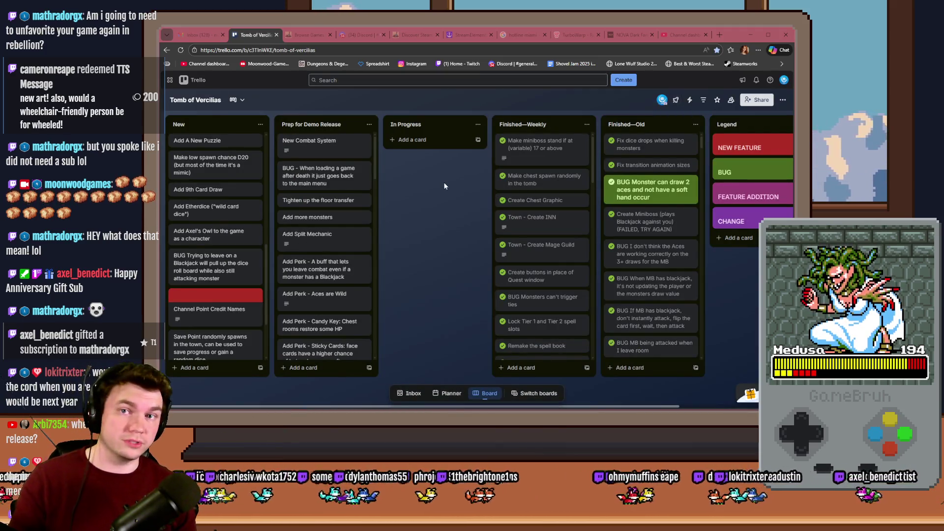
In Discord #general, view the Game Gear photo zoomed in and react to it with 🙌
{"action": "left_click", "coordinate": [355, 35]}
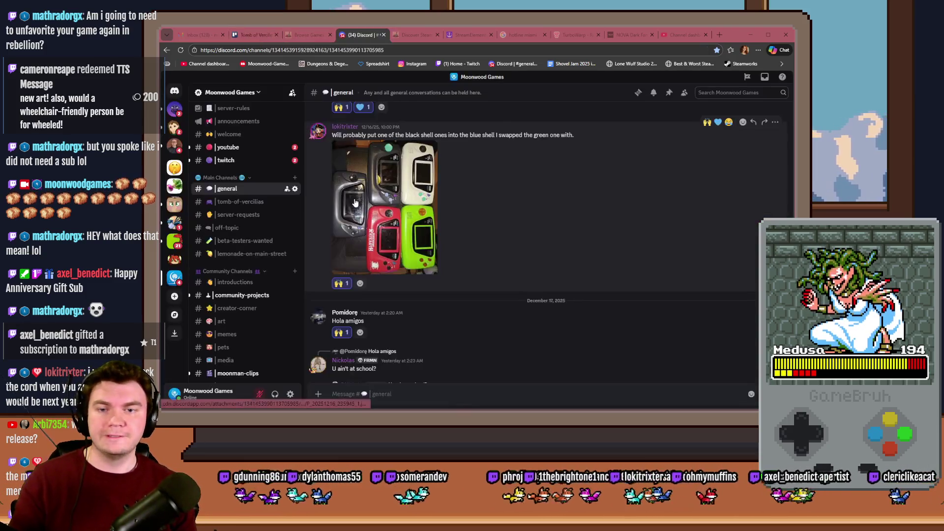
{"action": "scroll", "coordinate": [476, 232], "scroll_direction": "down", "scroll_amount": 10}
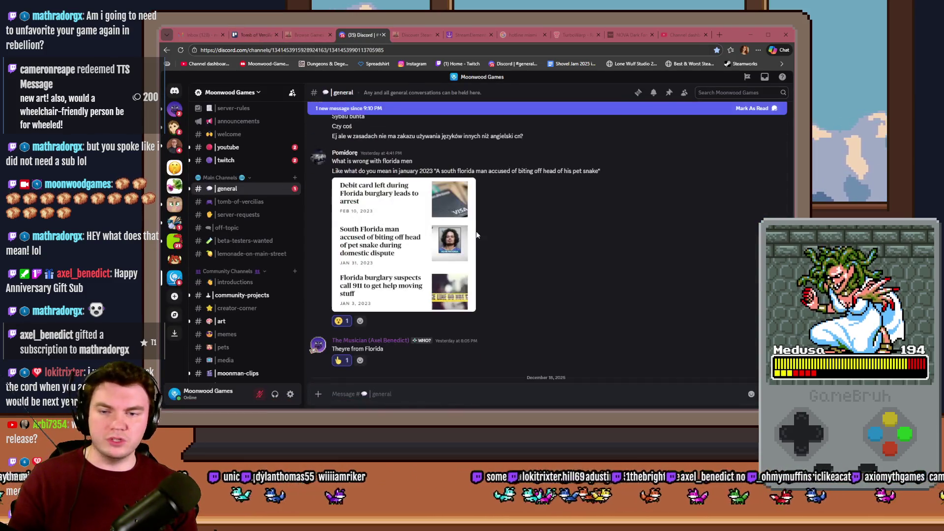
{"action": "scroll", "coordinate": [525, 235], "scroll_direction": "down", "scroll_amount": 5}
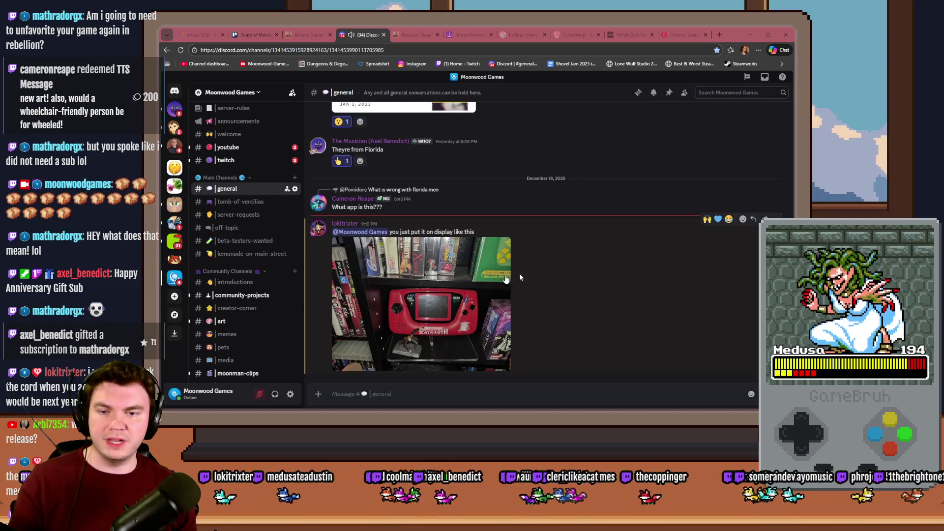
{"action": "left_click", "coordinate": [457, 283]}
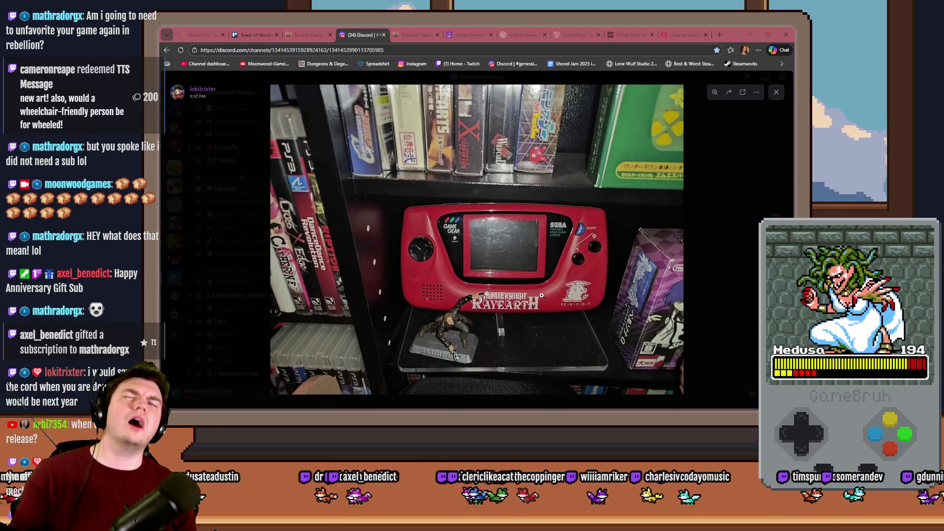
{"action": "left_click", "coordinate": [529, 323]}
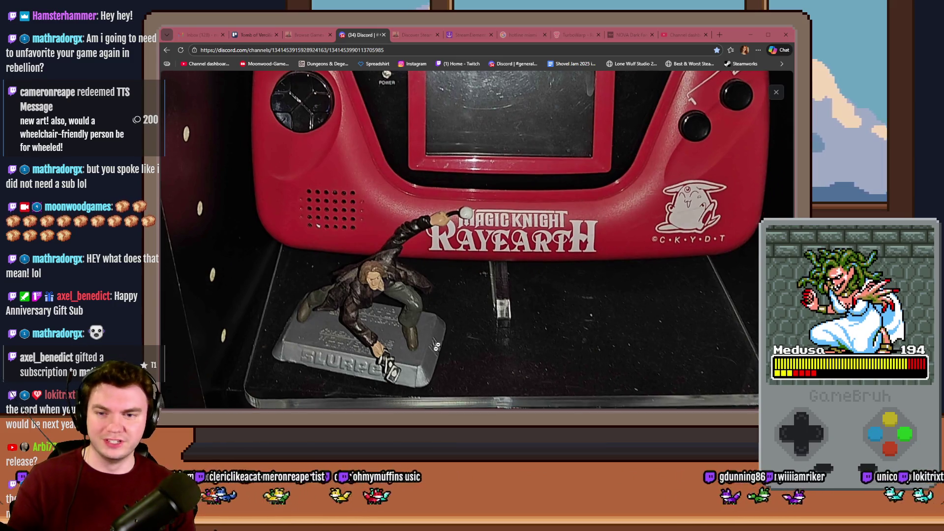
{"action": "left_click_drag", "start_coordinate": [467, 360], "coordinate": [497, 316]}
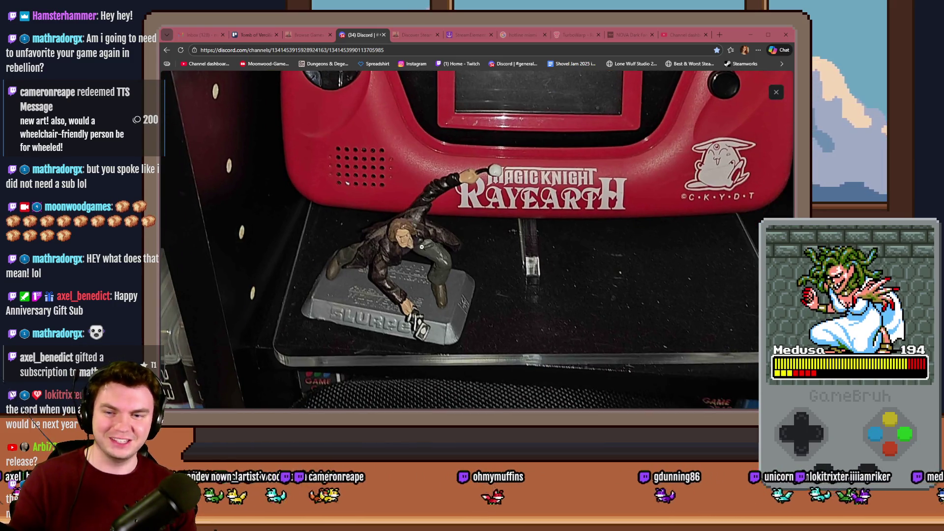
{"action": "left_click_drag", "start_coordinate": [421, 247], "coordinate": [400, 343]}
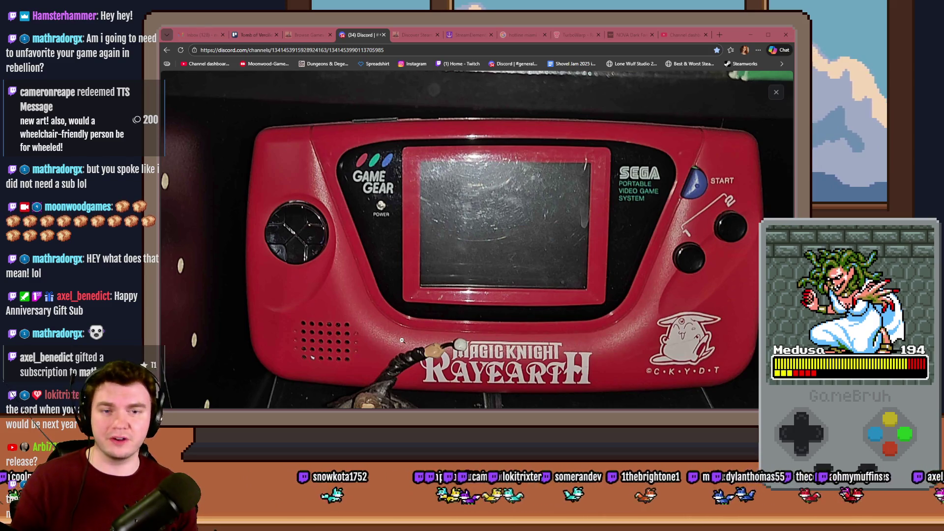
{"action": "key", "text": "Escape"}
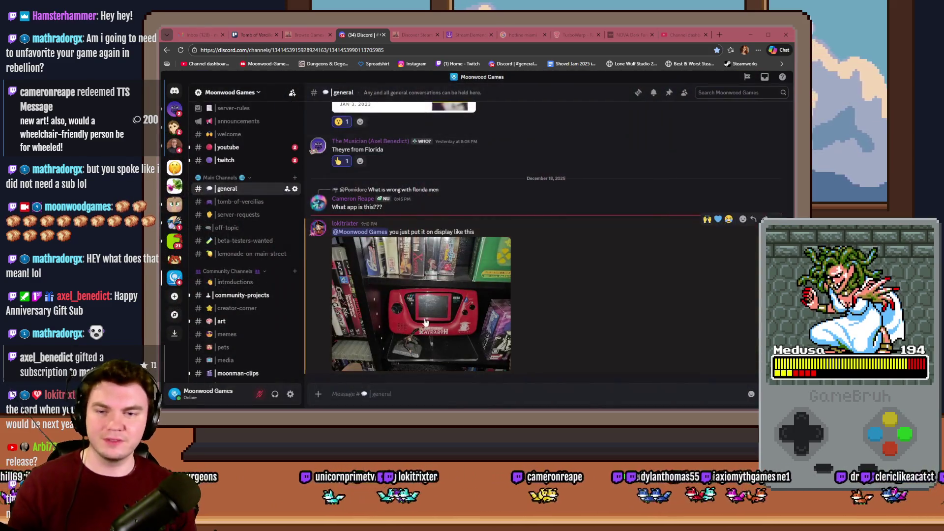
{"action": "left_click", "coordinate": [707, 219]}
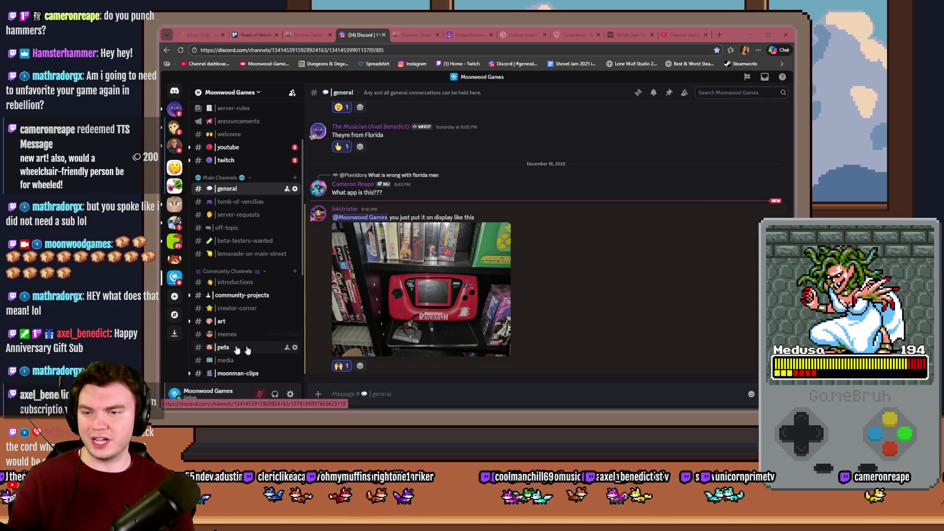
In #art, view the WIP sketch and the newest sketch enlarged
{"action": "left_click", "coordinate": [222, 321]}
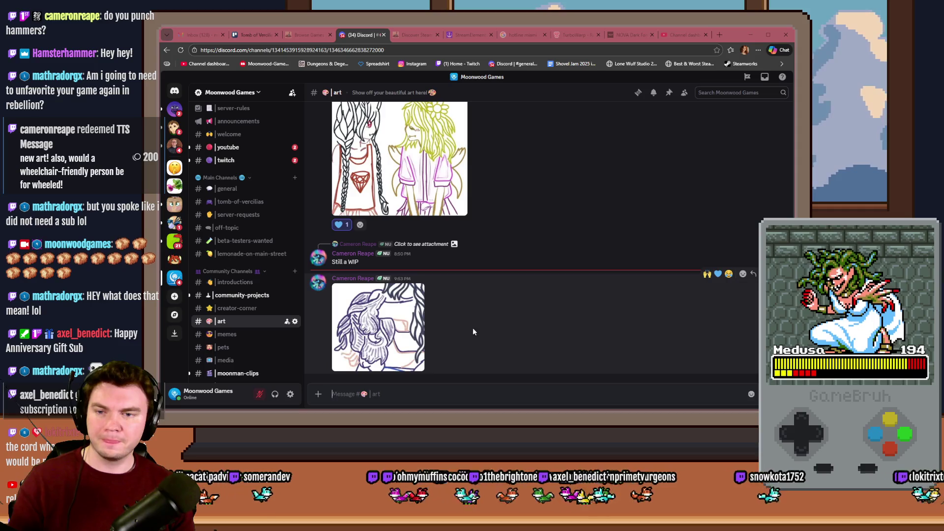
{"action": "left_click", "coordinate": [396, 326]}
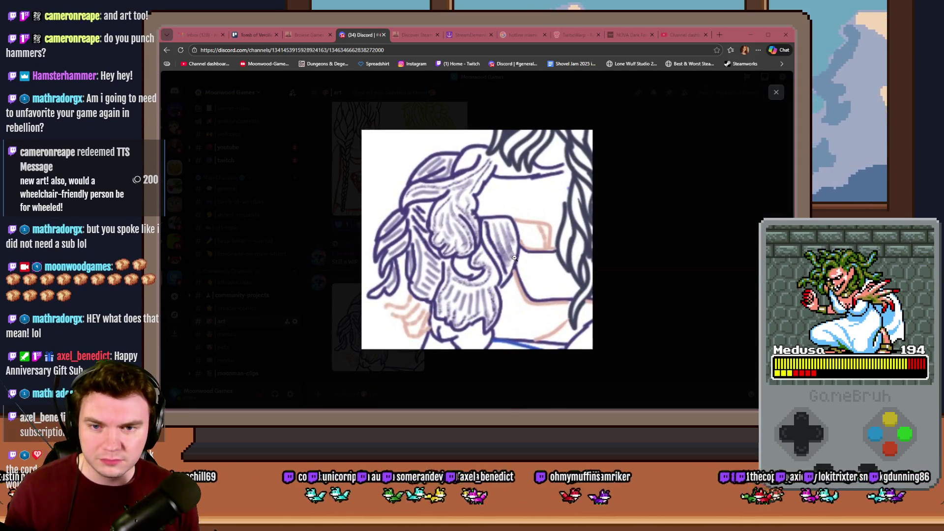
{"action": "left_click", "coordinate": [623, 256]}
{"action": "scroll", "coordinate": [520, 306], "scroll_direction": "up", "scroll_amount": 3}
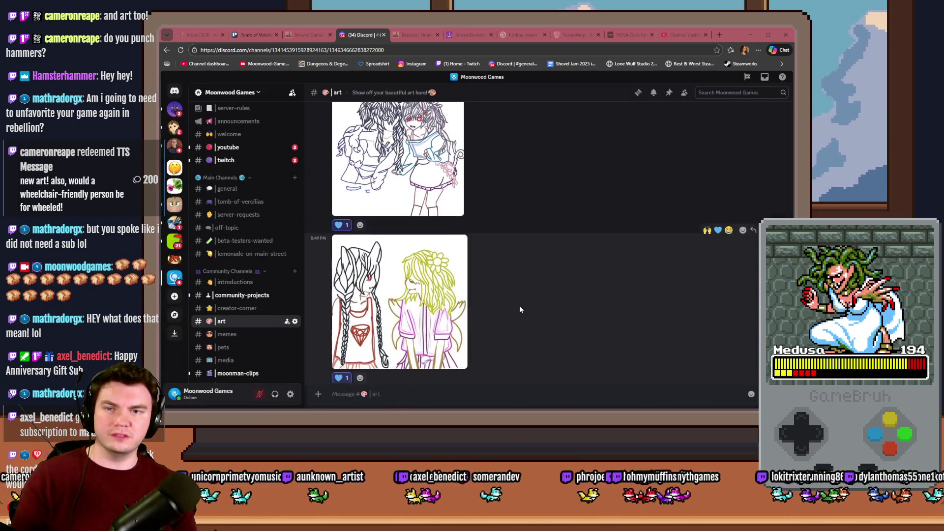
{"action": "scroll", "coordinate": [525, 314], "scroll_direction": "down", "scroll_amount": 3}
{"action": "scroll", "coordinate": [525, 311], "scroll_direction": "up", "scroll_amount": 4}
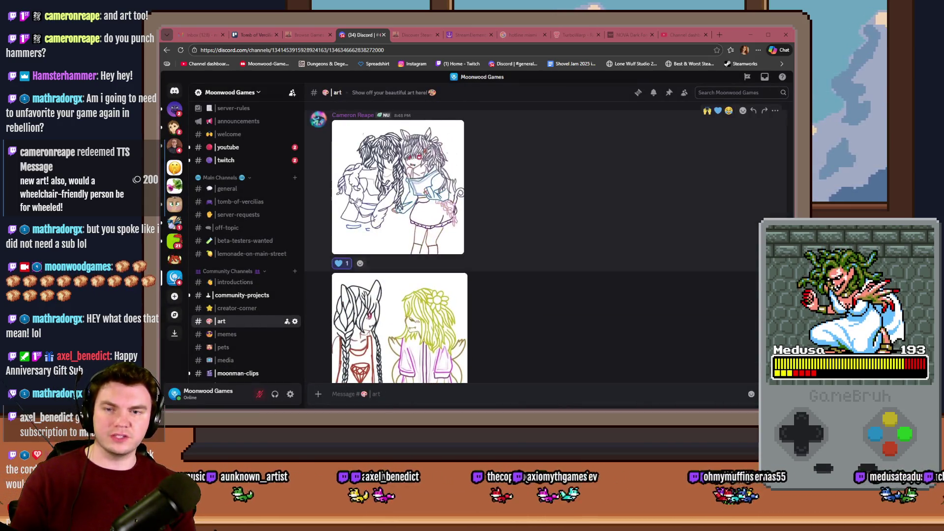
{"action": "scroll", "coordinate": [528, 275], "scroll_direction": "down", "scroll_amount": 3}
{"action": "left_click", "coordinate": [382, 336]}
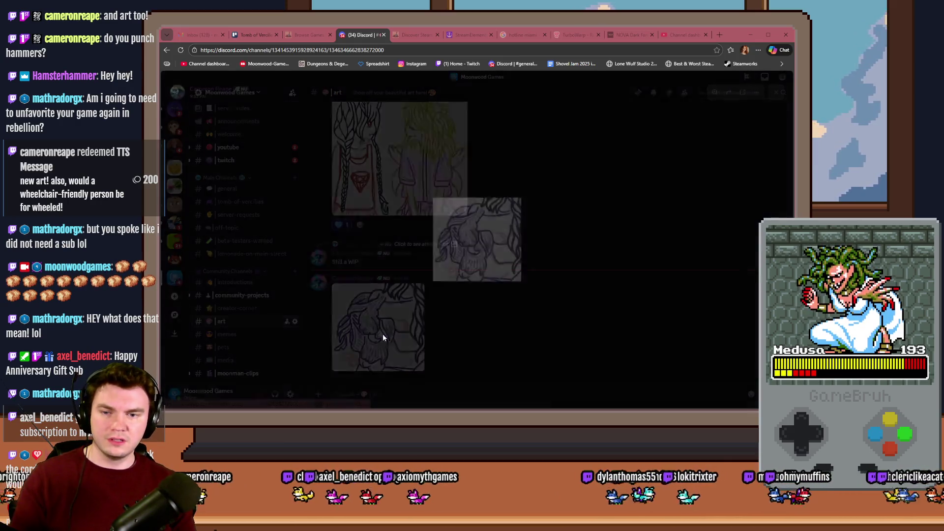
{"action": "left_click", "coordinate": [435, 271]}
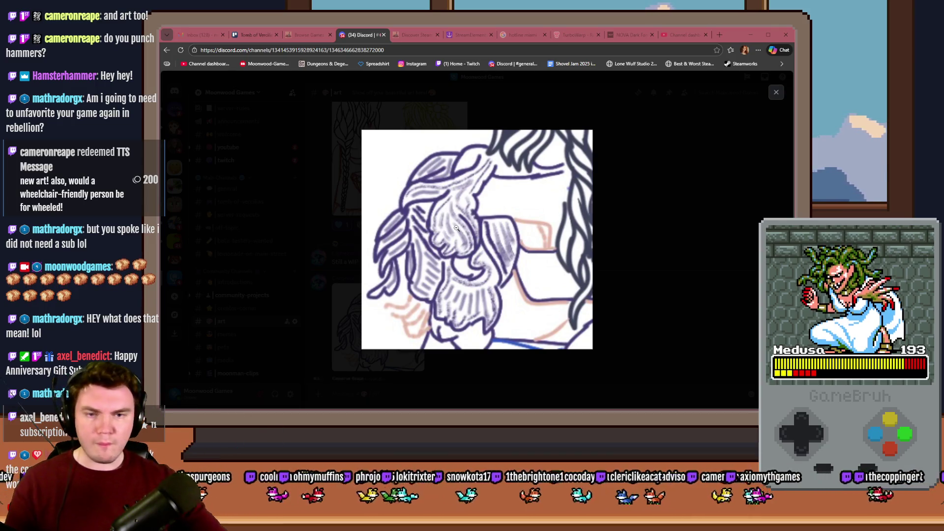
{"action": "left_click", "coordinate": [647, 228]}
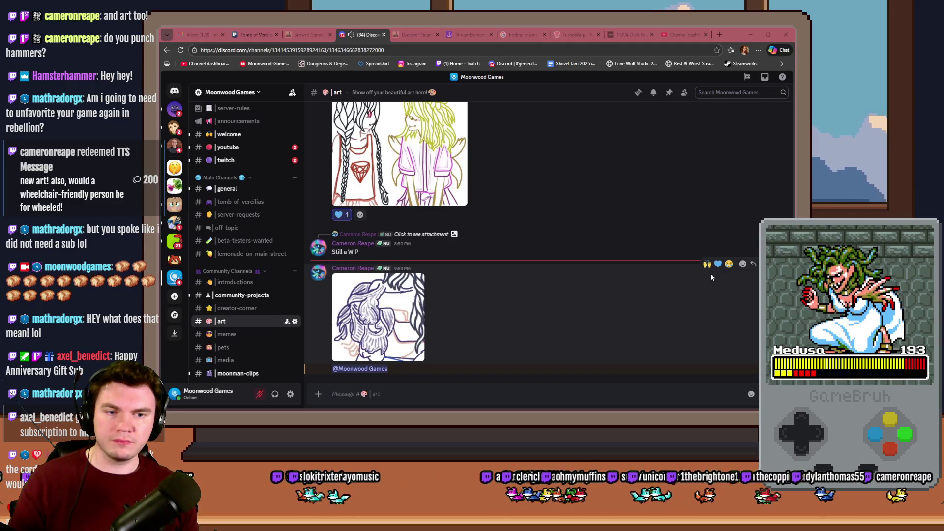
React to the latest drawing with 🙌 and 💙, then view the line-brush drawing full size
{"action": "left_click", "coordinate": [707, 264]}
{"action": "left_click", "coordinate": [718, 249]}
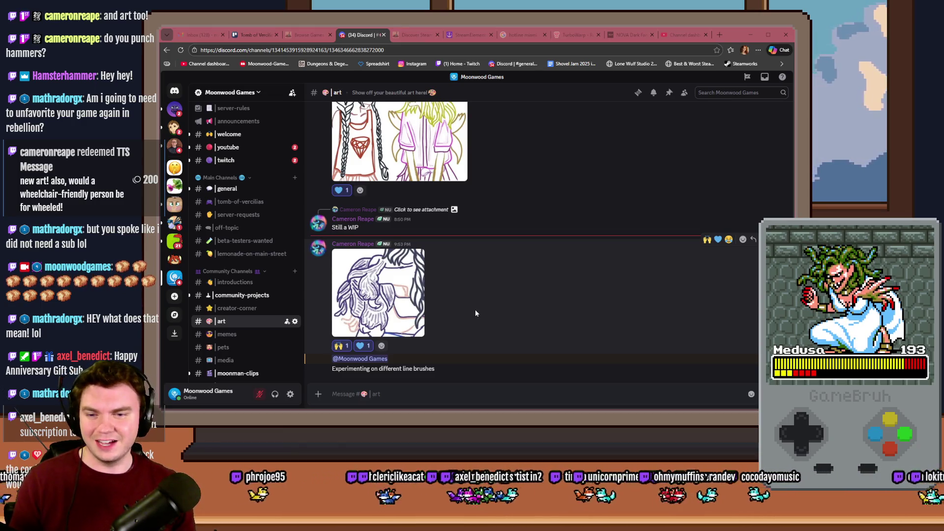
{"action": "left_click", "coordinate": [400, 306]}
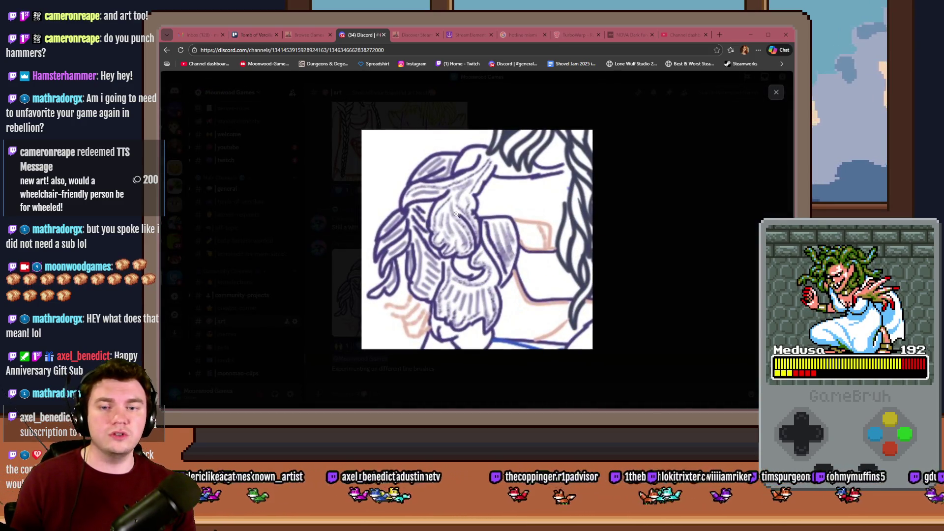
{"action": "left_click", "coordinate": [263, 38]}
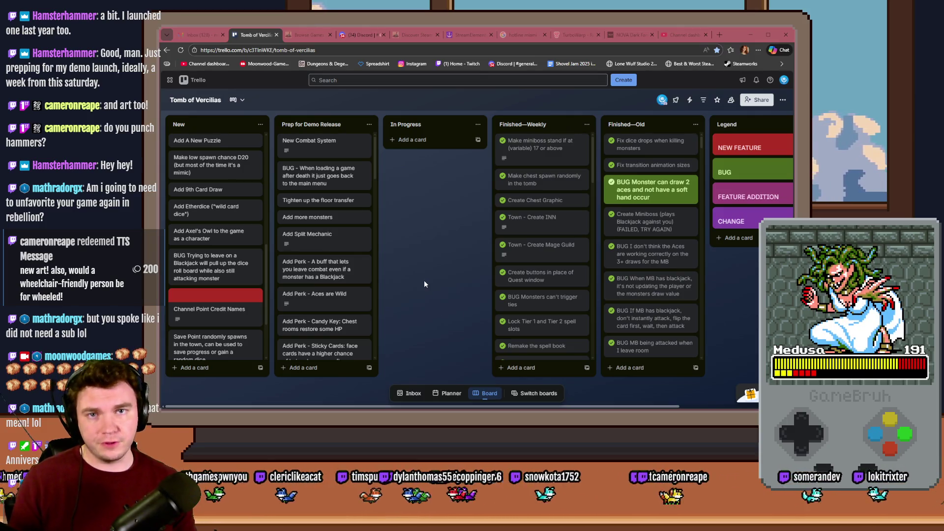
Switch to Photoshop showing the New Card Play Ideas mockup
{"action": "key", "text": "alt+Tab"}
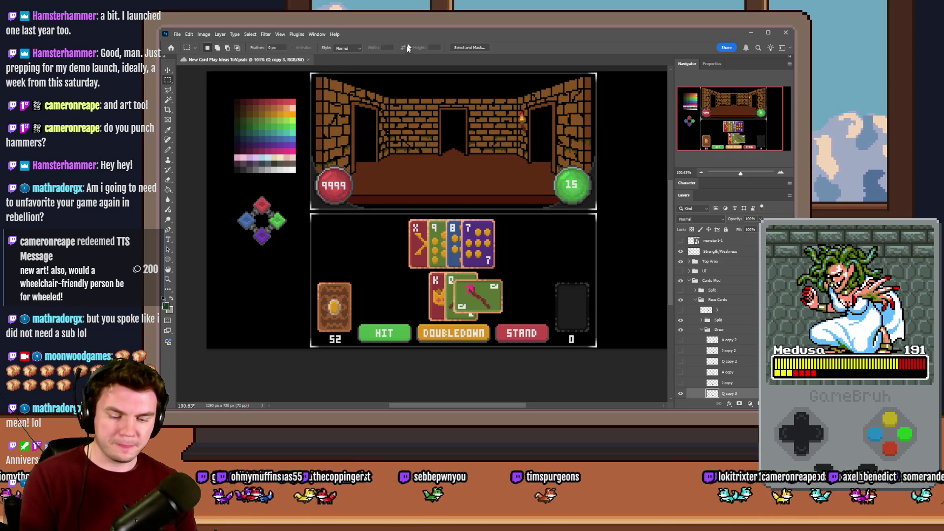
Open ToV_TrapPuzzles.psd and fit it to the window
{"action": "key", "text": "ctrl+o"}
{"action": "key", "text": "Escape"}
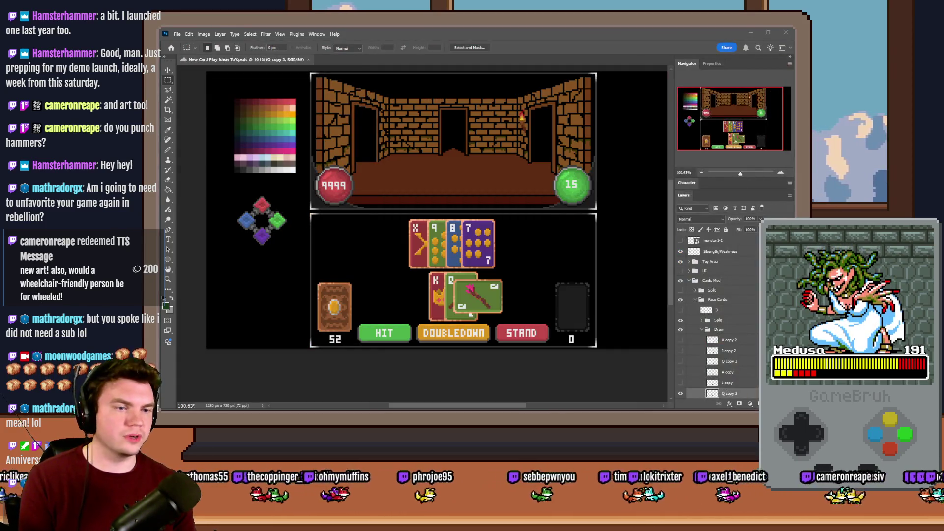
{"action": "key", "text": "ctrl+o"}
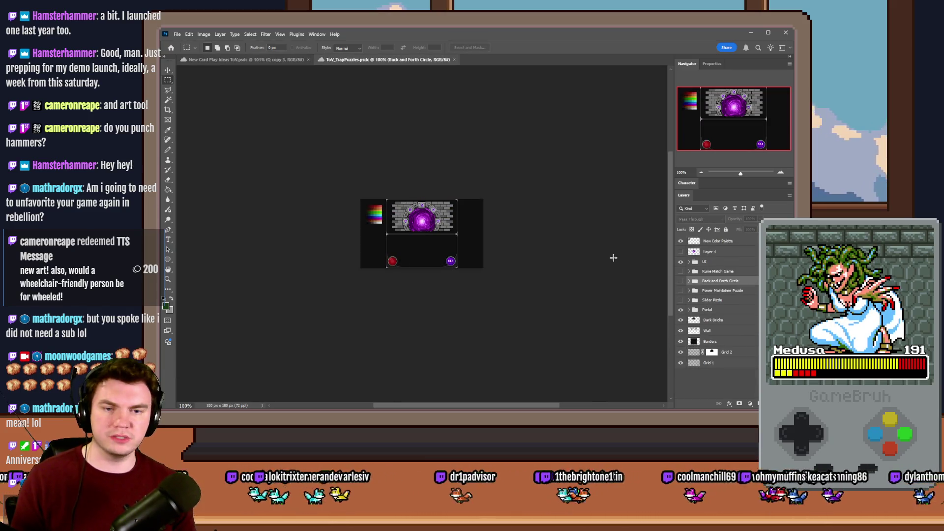
{"action": "key", "text": "ctrl+0"}
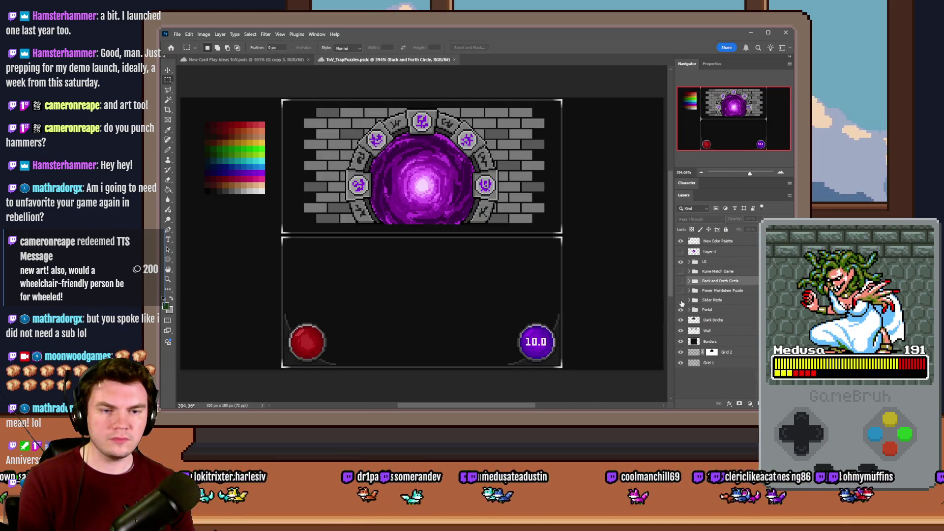
Preview the puzzle layer groups, leaving only Back and Forth Circle visible
{"action": "left_click", "coordinate": [681, 300]}
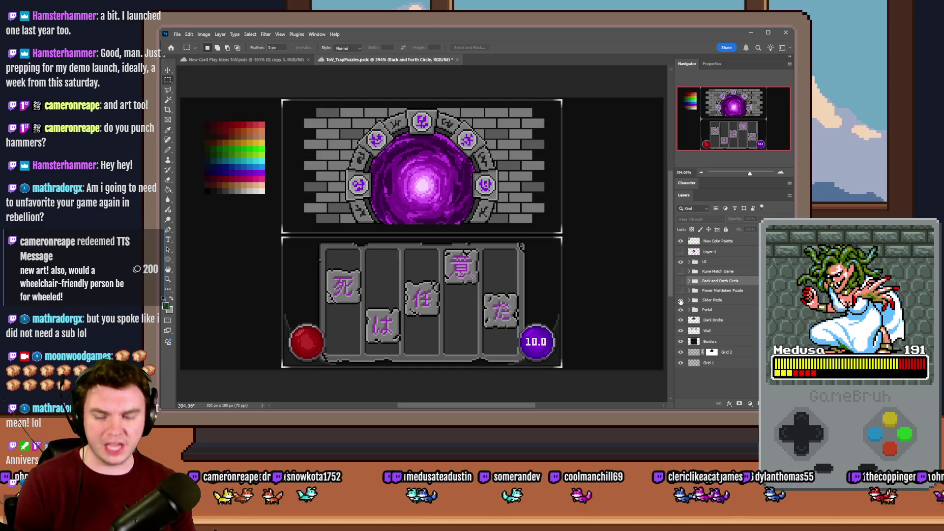
{"action": "left_click", "coordinate": [681, 300]}
{"action": "left_click", "coordinate": [682, 291]}
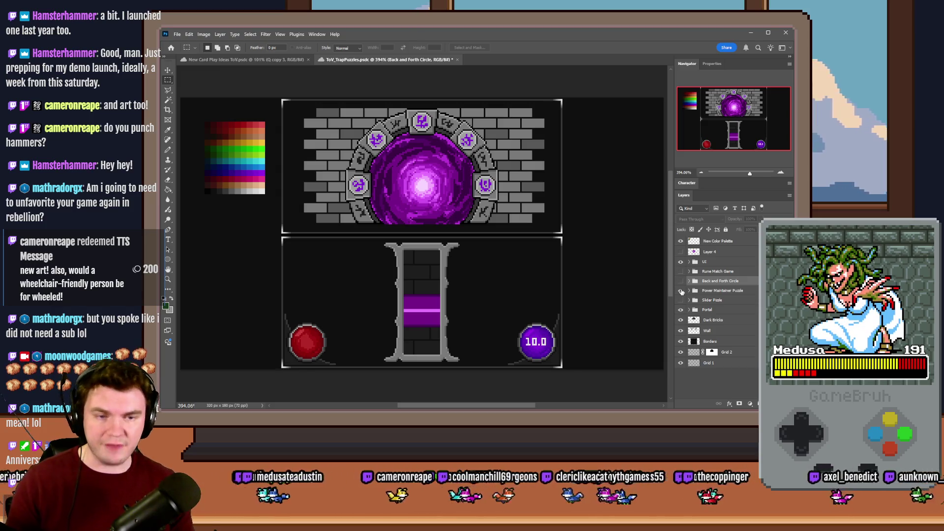
{"action": "left_click", "coordinate": [681, 291]}
{"action": "left_click", "coordinate": [681, 282]}
{"action": "left_click", "coordinate": [681, 282]}
{"action": "left_click", "coordinate": [681, 271]}
{"action": "left_click", "coordinate": [681, 273]}
{"action": "left_click", "coordinate": [681, 281]}
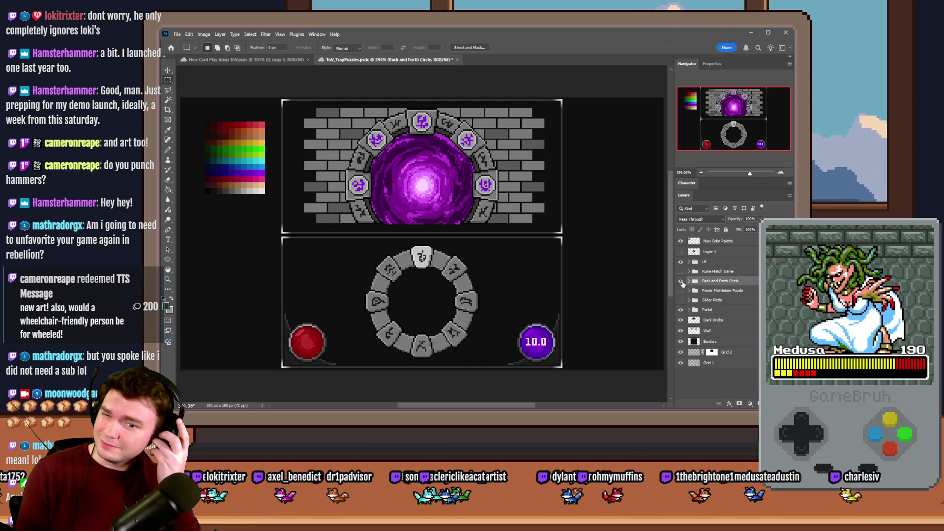
Expand the Back and Forth Circle and Symbols groups, toggling layers to see which rune each controls
{"action": "left_click", "coordinate": [681, 281]}
{"action": "left_click", "coordinate": [681, 282]}
{"action": "left_click", "coordinate": [690, 281]}
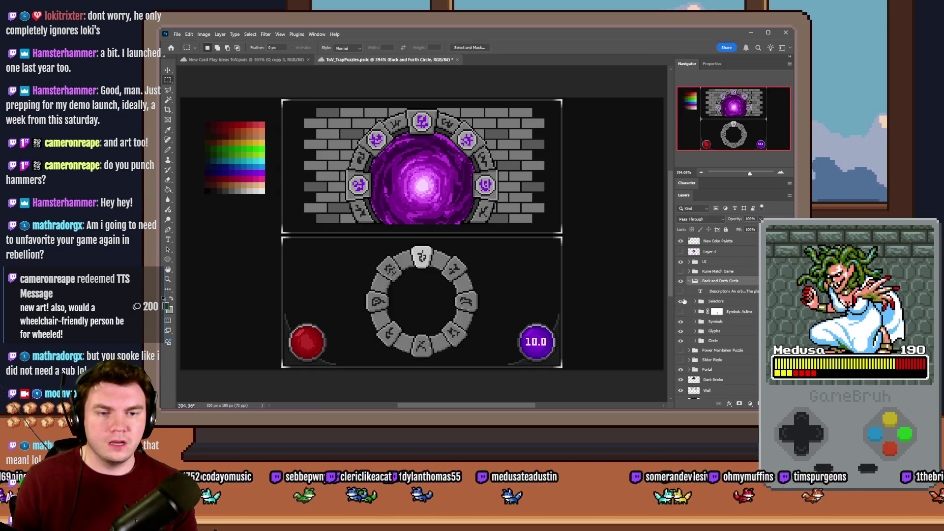
{"action": "left_click", "coordinate": [681, 301]}
{"action": "left_click", "coordinate": [681, 322]}
{"action": "left_click", "coordinate": [681, 323]}
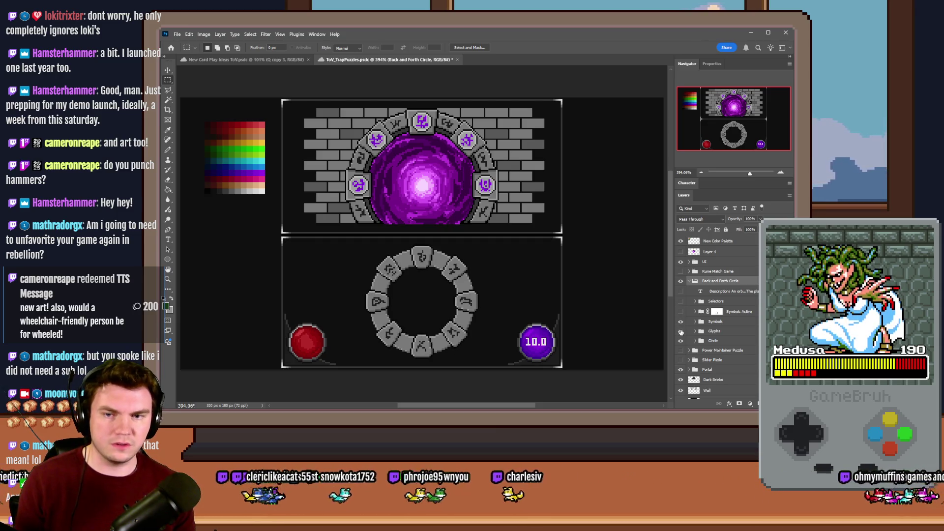
{"action": "left_click", "coordinate": [696, 322]}
{"action": "scroll", "coordinate": [697, 323], "scroll_direction": "down", "scroll_amount": 5}
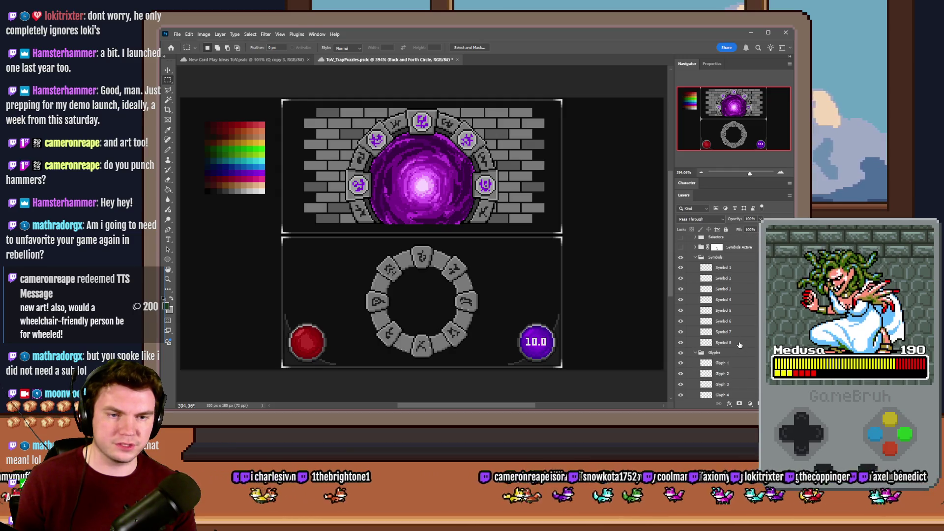
{"action": "left_click", "coordinate": [680, 279]}
{"action": "left_click", "coordinate": [681, 279]}
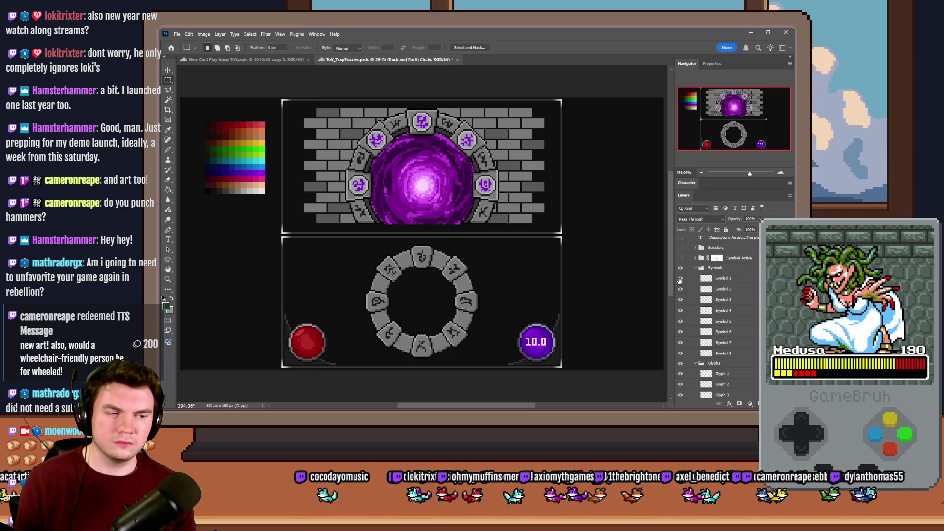
Move Symbol 1 into the Glyphs group and return Symbol 3 to the top of Symbols
{"action": "mouse_move", "coordinate": [719, 280]}
{"action": "left_mouse_down"}
{"action": "mouse_move", "coordinate": [720, 382]}
{"action": "mouse_move", "coordinate": [720, 368]}
{"action": "left_mouse_up"}
{"action": "left_click_drag", "start_coordinate": [730, 280], "coordinate": [735, 369]}
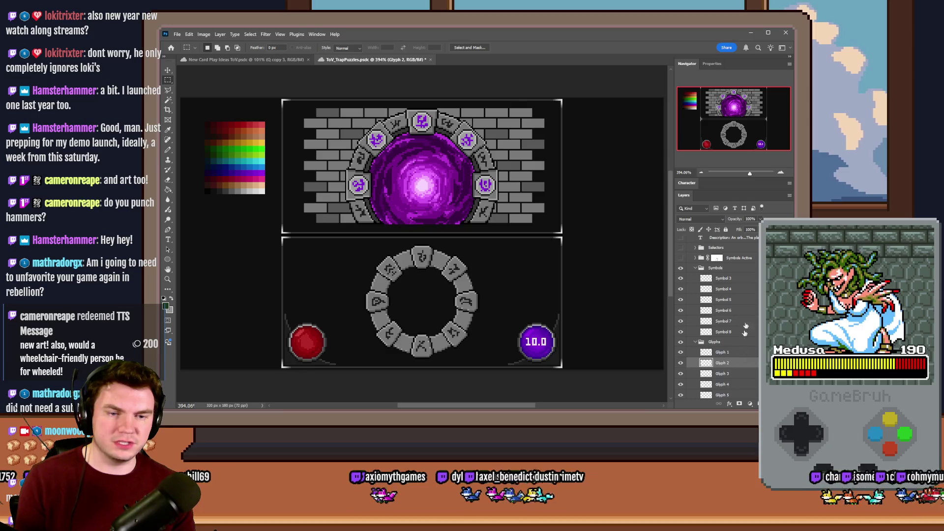
{"action": "left_click_drag", "start_coordinate": [736, 280], "coordinate": [725, 366]}
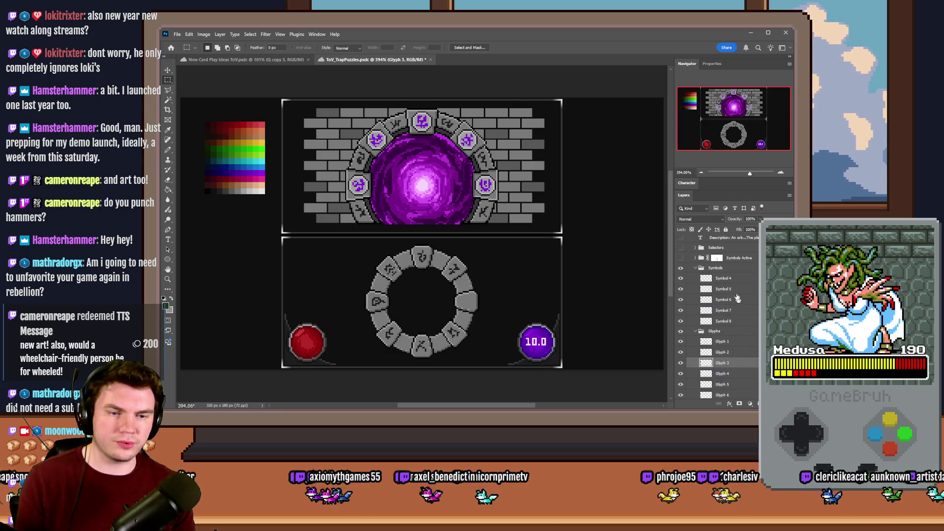
{"action": "key", "text": "ctrl+z"}
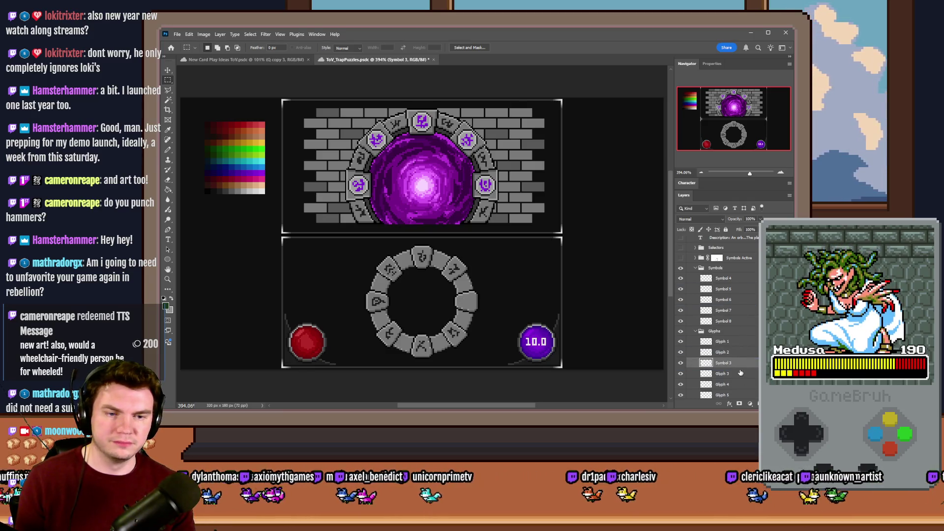
{"action": "left_click", "coordinate": [680, 375]}
{"action": "left_click", "coordinate": [680, 375]}
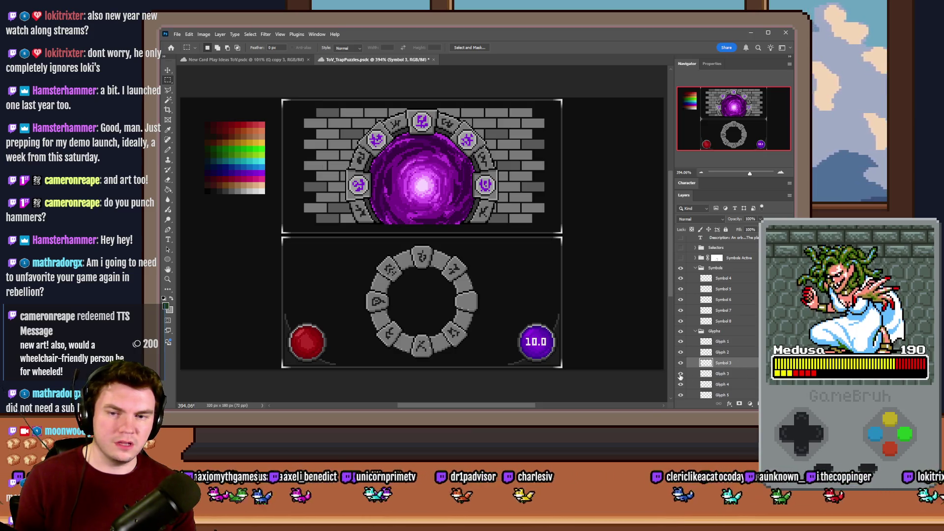
{"action": "scroll", "coordinate": [754, 344], "scroll_direction": "down", "scroll_amount": 2}
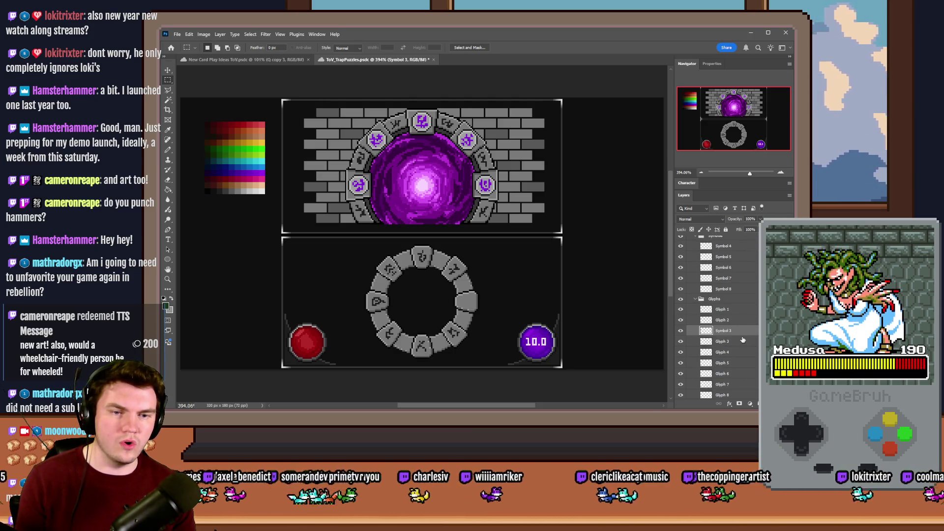
{"action": "left_click_drag", "start_coordinate": [740, 334], "coordinate": [740, 240]}
Toggle Glyph 2 and Glyph 3 to find their ring glyphs, undoing the stray layer move
{"action": "left_click", "coordinate": [681, 331]}
{"action": "left_click", "coordinate": [681, 331]}
{"action": "left_click", "coordinate": [680, 341]}
{"action": "left_click", "coordinate": [681, 341]}
{"action": "left_click", "coordinate": [681, 341]}
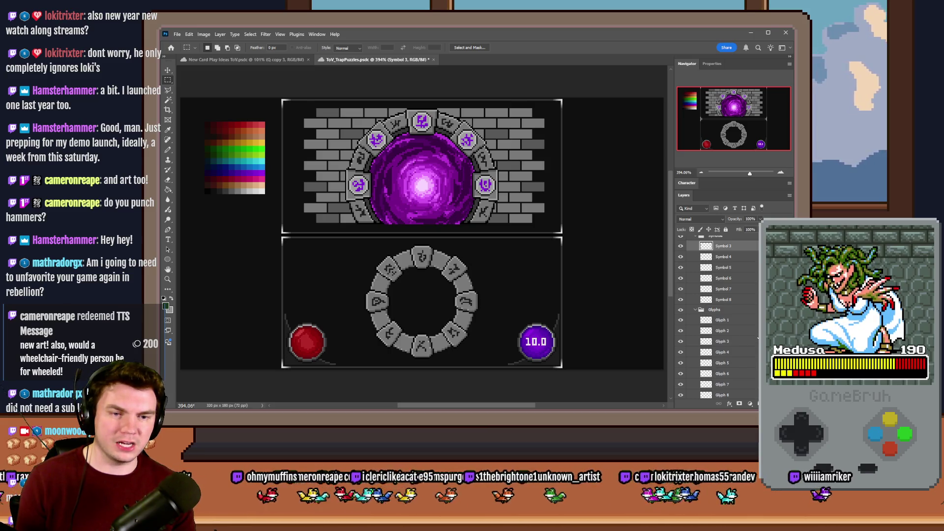
{"action": "key", "text": "ctrl+z"}
{"action": "key", "text": "ctrl+z"}
{"action": "key", "text": "ctrl+shift+z"}
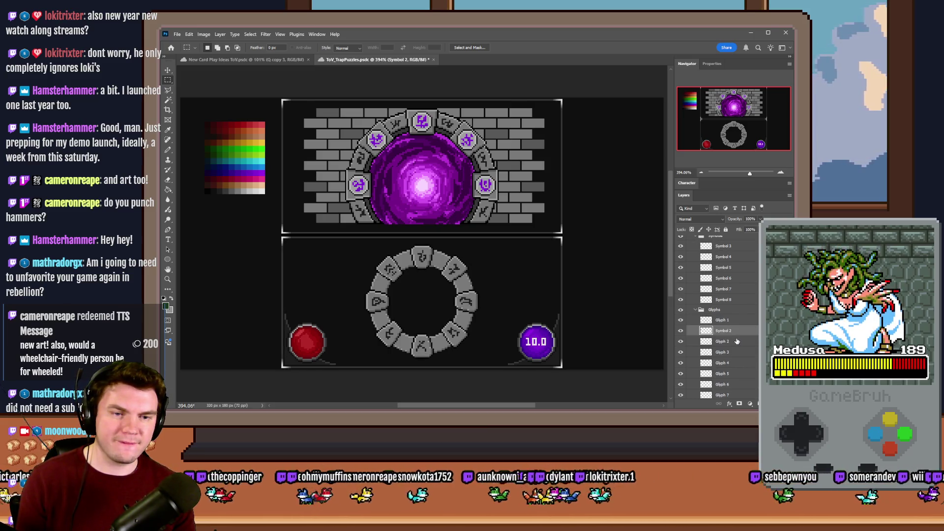
{"action": "key", "text": "ctrl+z"}
Flick Glyph 2 through Glyph 6 off and on, then place Glyph 6 directly below Glyph 1
{"action": "left_click", "coordinate": [682, 333]}
{"action": "left_click", "coordinate": [681, 333]}
{"action": "left_click", "coordinate": [682, 342]}
{"action": "left_click", "coordinate": [681, 343]}
{"action": "left_click", "coordinate": [681, 353]}
{"action": "left_click", "coordinate": [682, 352]}
{"action": "left_click", "coordinate": [681, 363]}
{"action": "left_click", "coordinate": [681, 364]}
{"action": "left_click", "coordinate": [682, 374]}
{"action": "left_click", "coordinate": [681, 375]}
{"action": "left_click", "coordinate": [682, 385]}
{"action": "left_click", "coordinate": [681, 385]}
{"action": "left_click_drag", "start_coordinate": [735, 385], "coordinate": [736, 340]}
Rename the moved layer to Glyph 2 and the duplicate Glyph 2 layer to Glyph 3
{"action": "double_click", "coordinate": [733, 341]}
{"action": "type", "text": "2"}
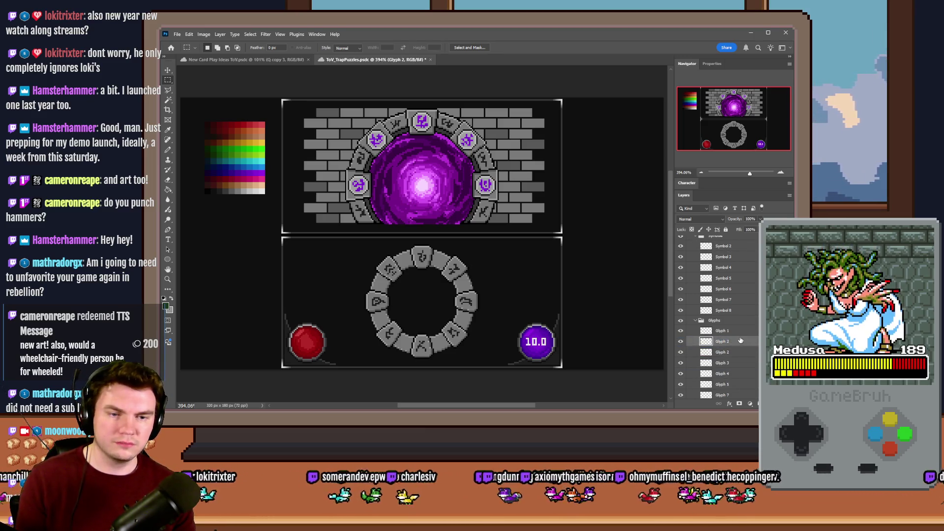
{"action": "key", "text": "Return"}
{"action": "scroll", "coordinate": [717, 339], "scroll_direction": "down", "scroll_amount": 1}
{"action": "left_click", "coordinate": [681, 320]}
{"action": "left_click", "coordinate": [681, 320]}
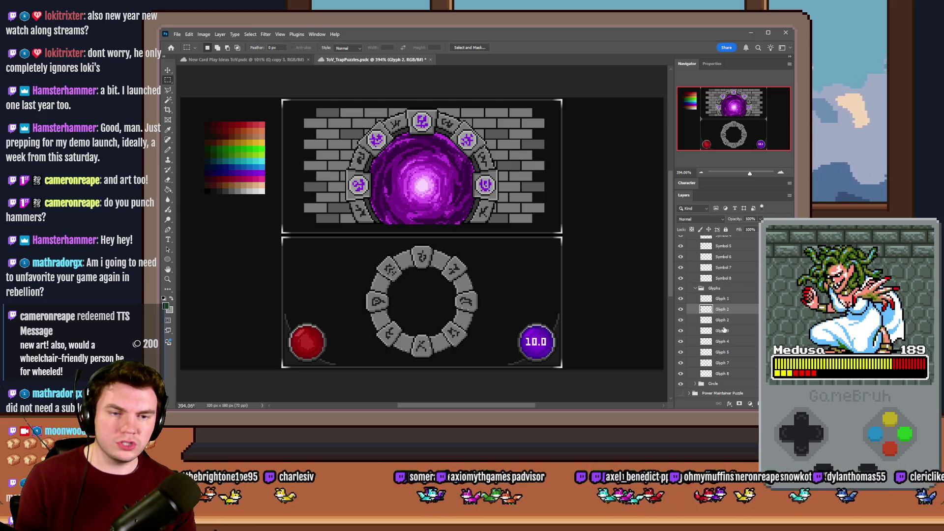
{"action": "double_click", "coordinate": [723, 320]}
{"action": "left_click", "coordinate": [728, 320]}
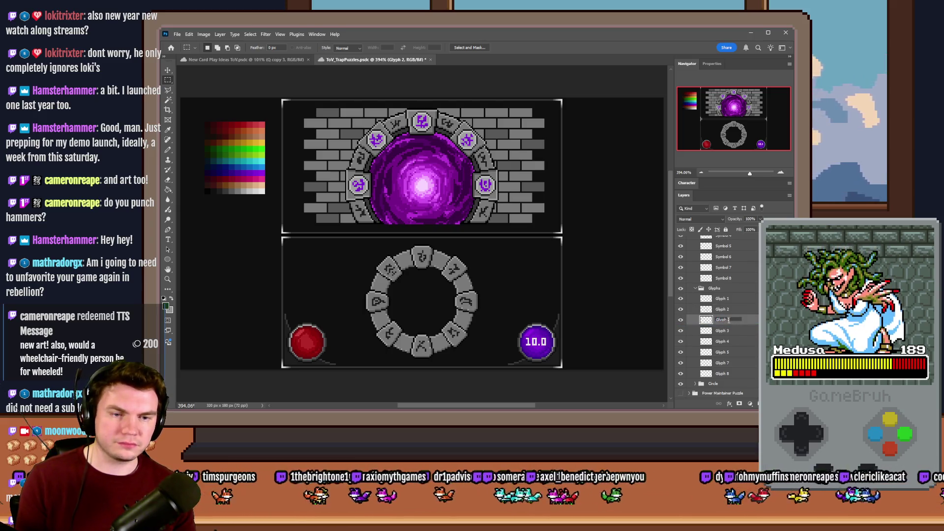
{"action": "key", "text": "BackSpace"}
{"action": "type", "text": "3"}
{"action": "key", "text": "Return"}
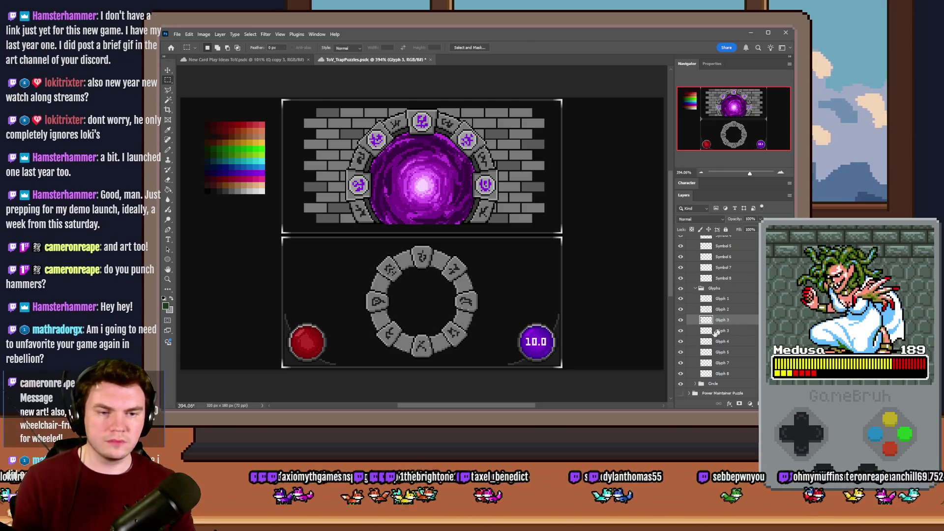
Move Glyph 7 up below Glyph 3 and rename it Glyph 4
{"action": "left_click", "coordinate": [681, 364]}
{"action": "left_click", "coordinate": [681, 363]}
{"action": "left_click_drag", "start_coordinate": [723, 366], "coordinate": [723, 327]}
{"action": "double_click", "coordinate": [724, 331]}
{"action": "double_click", "coordinate": [732, 330]}
{"action": "key", "text": "Return"}
Check the left ring glyph and rename the second Glyph 3 layer to Glyph 5
{"action": "left_click", "coordinate": [681, 354]}
{"action": "left_click", "coordinate": [681, 352]}
{"action": "left_click", "coordinate": [681, 342]}
{"action": "left_click", "coordinate": [681, 341]}
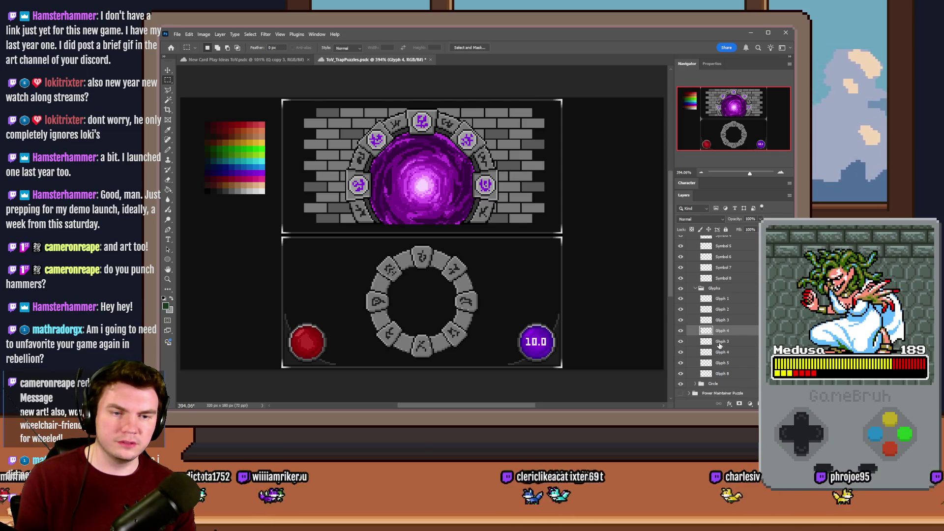
{"action": "double_click", "coordinate": [722, 342]}
{"action": "left_click", "coordinate": [729, 341]}
{"action": "key", "text": "BackSpace"}
{"action": "type", "text": "5"}
{"action": "key", "text": "Return"}
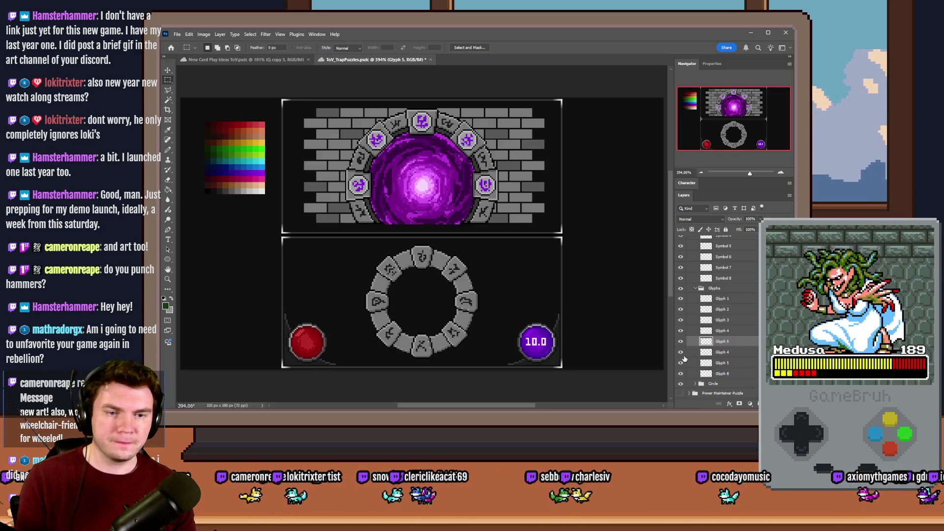
Move Glyph 8 below Glyph 5 and renumber the remaining layers Glyph 6, Glyph 7 and Glyph 8
{"action": "left_click", "coordinate": [681, 352]}
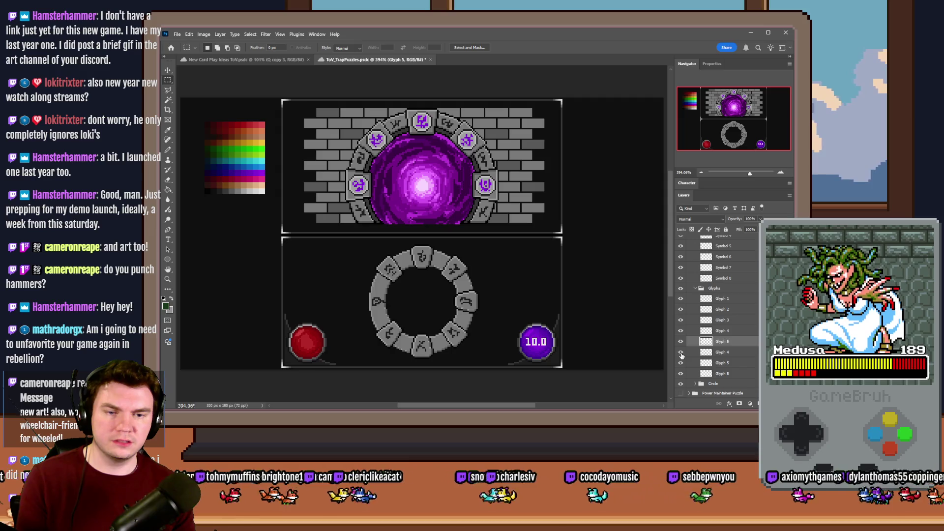
{"action": "left_click", "coordinate": [681, 363]}
{"action": "left_click", "coordinate": [681, 374]}
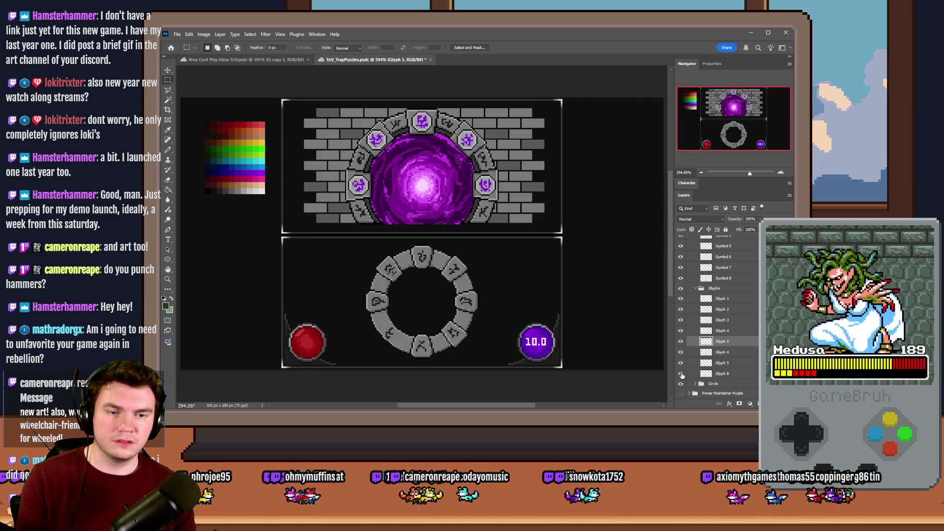
{"action": "left_click_drag", "start_coordinate": [721, 373], "coordinate": [722, 350]}
{"action": "double_click", "coordinate": [725, 352]}
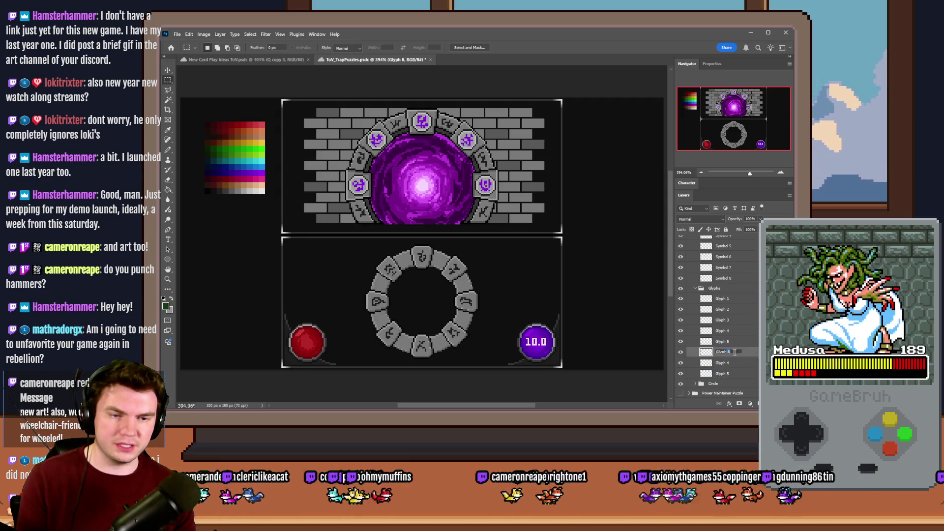
{"action": "left_click", "coordinate": [681, 363]}
{"action": "left_click", "coordinate": [681, 363]}
{"action": "left_click", "coordinate": [724, 363]}
{"action": "double_click", "coordinate": [725, 363]}
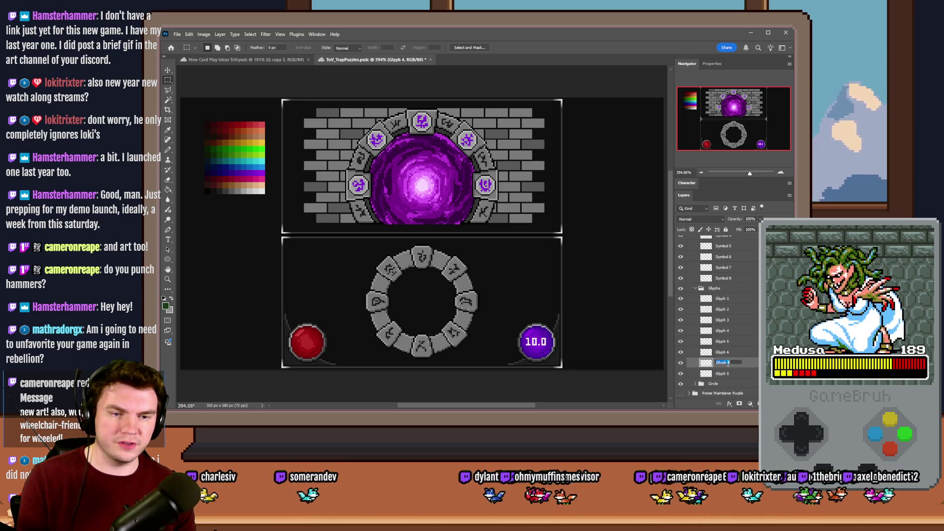
{"action": "type", "text": "7"}
{"action": "left_click", "coordinate": [681, 374]}
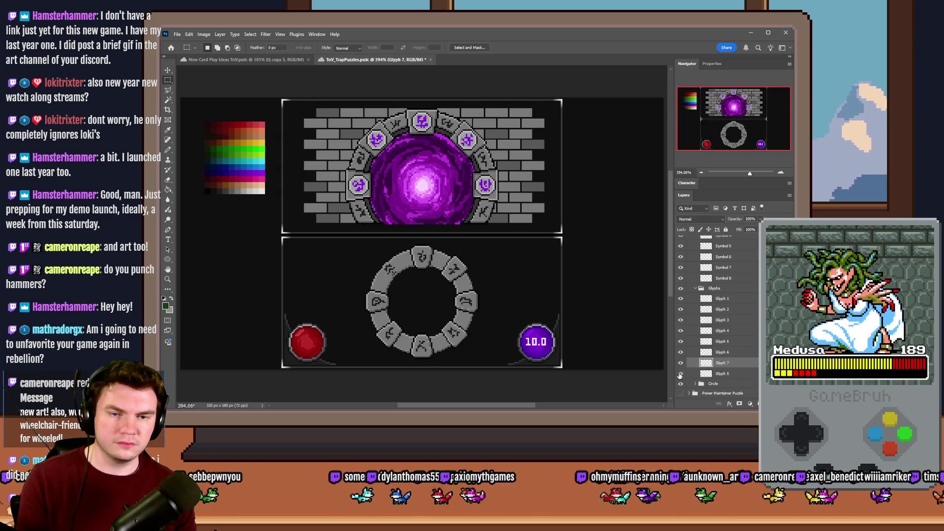
{"action": "double_click", "coordinate": [722, 375]}
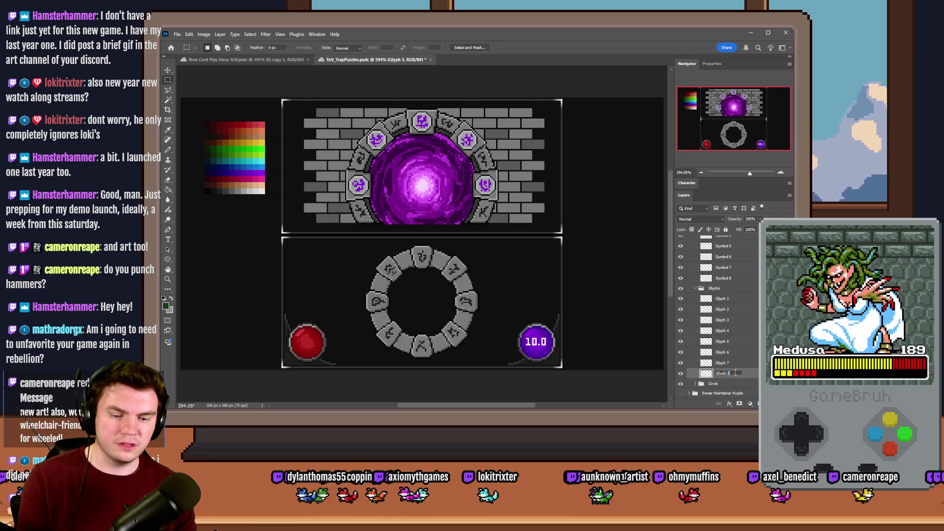
{"action": "left_click", "coordinate": [748, 353]}
Toggle the renumbered glyph layers to confirm each matches its ring position
{"action": "left_click", "coordinate": [681, 298]}
{"action": "left_click", "coordinate": [681, 298]}
{"action": "left_click", "coordinate": [681, 309]}
{"action": "left_click", "coordinate": [682, 310]}
{"action": "left_click", "coordinate": [681, 320]}
{"action": "left_click", "coordinate": [681, 320]}
{"action": "left_click", "coordinate": [681, 336]}
{"action": "left_click", "coordinate": [681, 341]}
{"action": "left_click", "coordinate": [681, 341]}
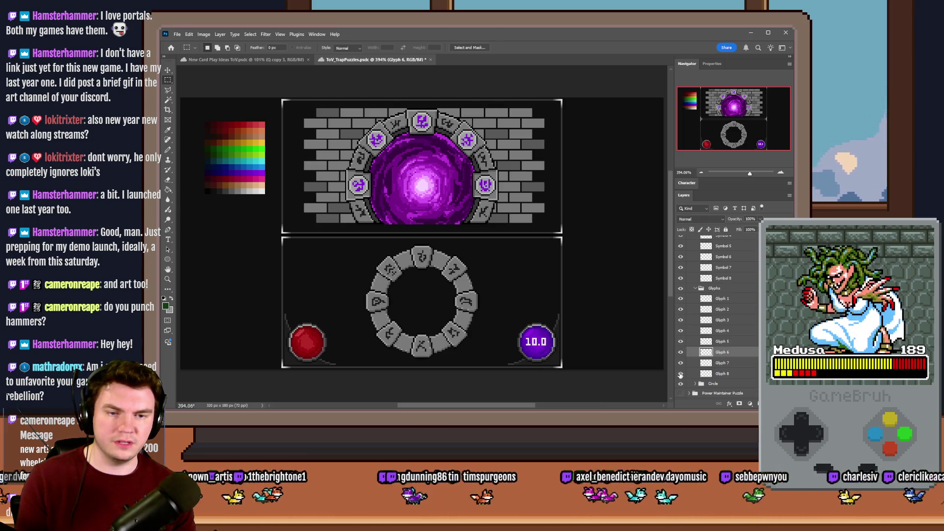
Toggle Symbol 2 through Symbol 8 to see which ring slot each controls
{"action": "scroll", "coordinate": [686, 273], "scroll_direction": "up", "scroll_amount": 2}
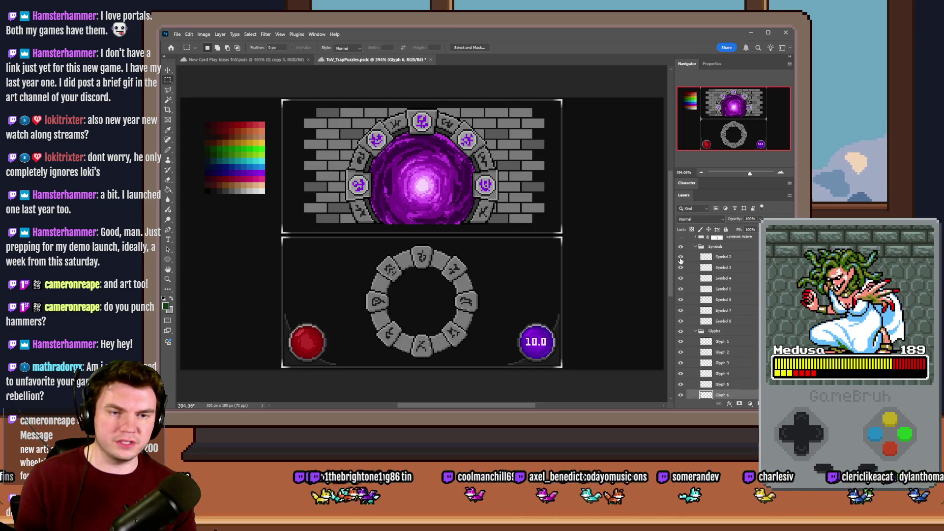
{"action": "left_click", "coordinate": [680, 256]}
{"action": "left_click", "coordinate": [681, 267]}
{"action": "left_click", "coordinate": [680, 267]}
{"action": "left_click", "coordinate": [680, 277]}
{"action": "left_click", "coordinate": [681, 277]}
{"action": "left_click", "coordinate": [681, 289]}
{"action": "left_click", "coordinate": [681, 289]}
{"action": "left_click", "coordinate": [681, 300]}
{"action": "left_click", "coordinate": [681, 310]}
{"action": "left_click", "coordinate": [681, 310]}
{"action": "left_click", "coordinate": [681, 321]}
{"action": "left_click", "coordinate": [681, 321]}
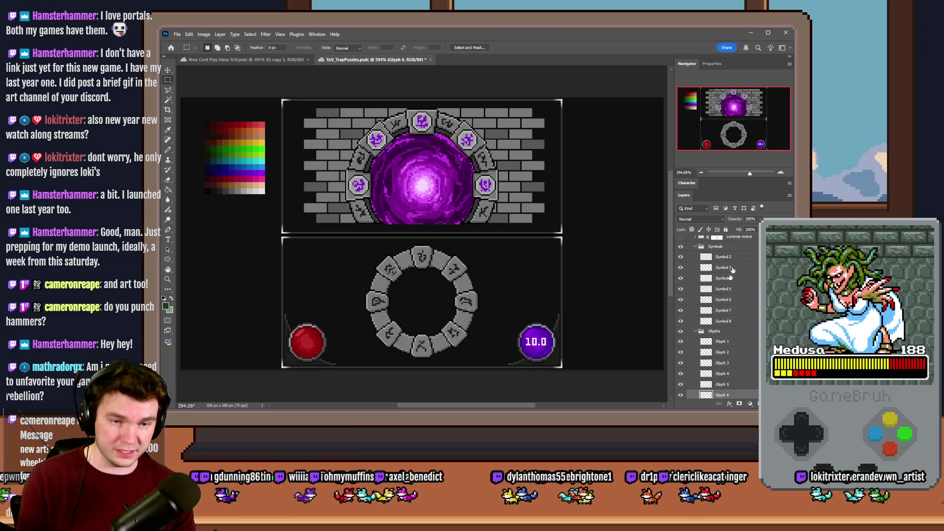
Move Symbol 2 through Symbol 8 into the Glyphs group beside their matching glyphs
{"action": "left_click_drag", "start_coordinate": [737, 258], "coordinate": [737, 348]}
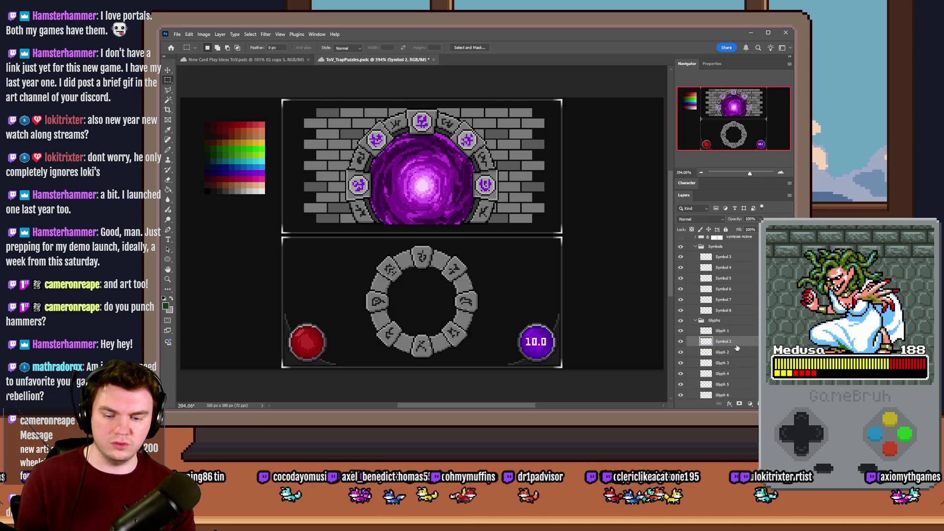
{"action": "left_click_drag", "start_coordinate": [733, 258], "coordinate": [739, 353]}
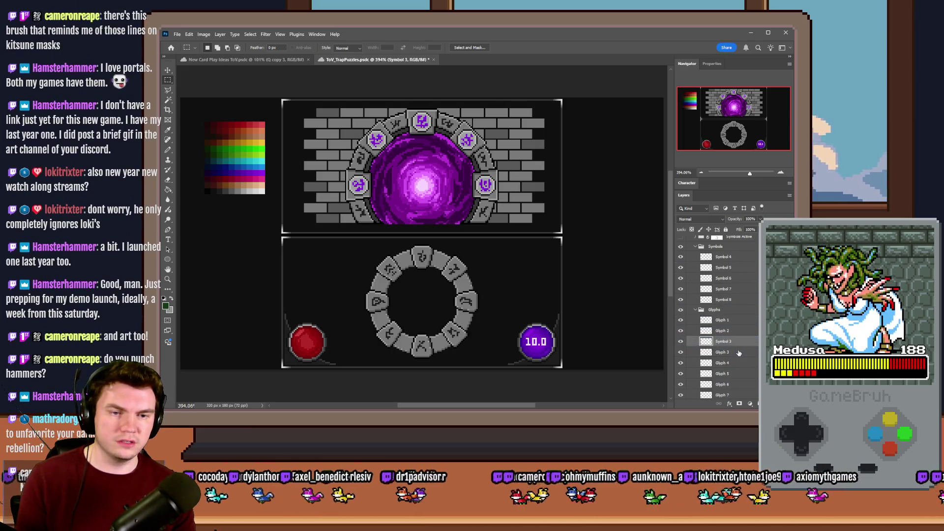
{"action": "left_click_drag", "start_coordinate": [732, 260], "coordinate": [734, 347]}
{"action": "left_click_drag", "start_coordinate": [729, 258], "coordinate": [736, 341]}
{"action": "left_click_drag", "start_coordinate": [723, 257], "coordinate": [735, 341]}
{"action": "left_click_drag", "start_coordinate": [734, 257], "coordinate": [734, 346]}
Verify each glyph layer's ring glyph, including Glyph 7 and Glyph 8
{"action": "left_click", "coordinate": [680, 342]}
{"action": "left_click", "coordinate": [680, 341]}
{"action": "left_click", "coordinate": [680, 331]}
{"action": "left_click", "coordinate": [681, 330]}
{"action": "left_click", "coordinate": [680, 320]}
{"action": "left_click", "coordinate": [680, 320]}
{"action": "left_click", "coordinate": [681, 309]}
{"action": "left_click", "coordinate": [681, 309]}
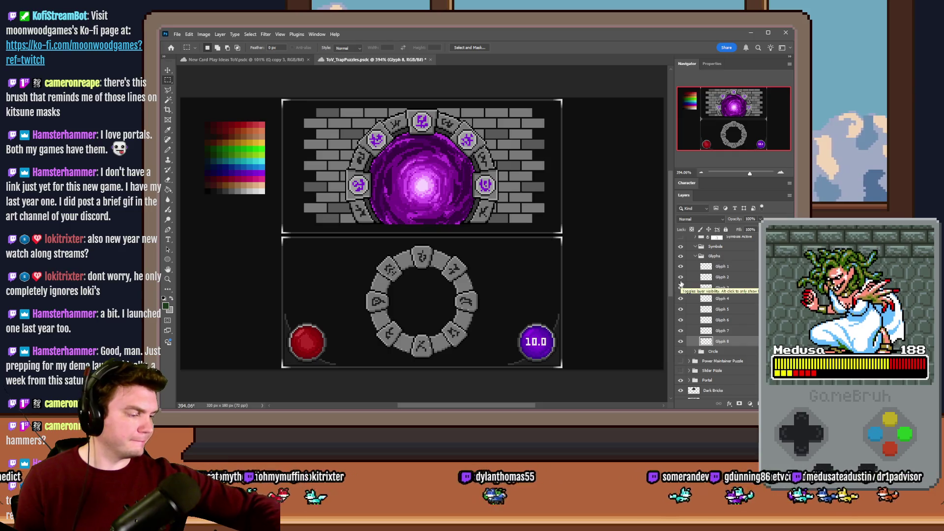
Hide the glyphs on the lower ring and collapse the Glyphs group
{"action": "left_click_drag", "start_coordinate": [681, 266], "coordinate": [682, 342]}
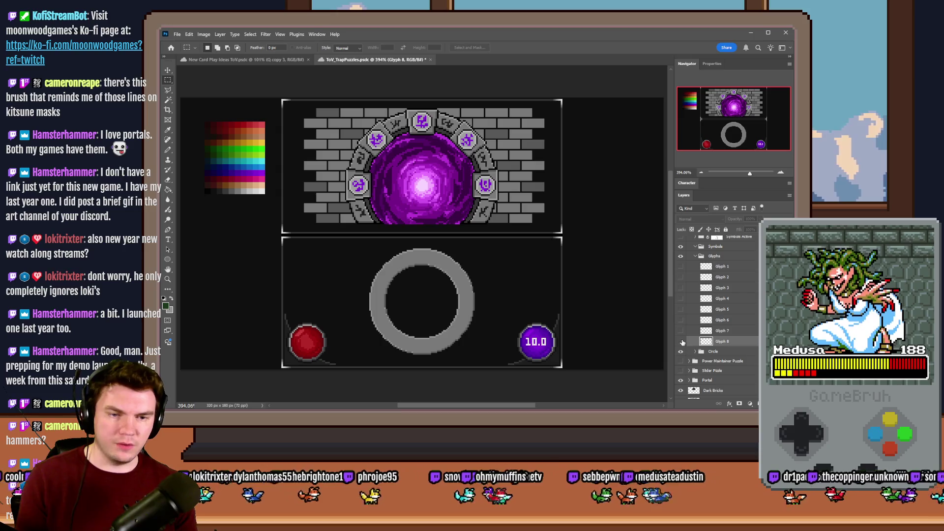
{"action": "left_click", "coordinate": [695, 256]}
{"action": "left_click", "coordinate": [680, 312]}
{"action": "left_click", "coordinate": [681, 312]}
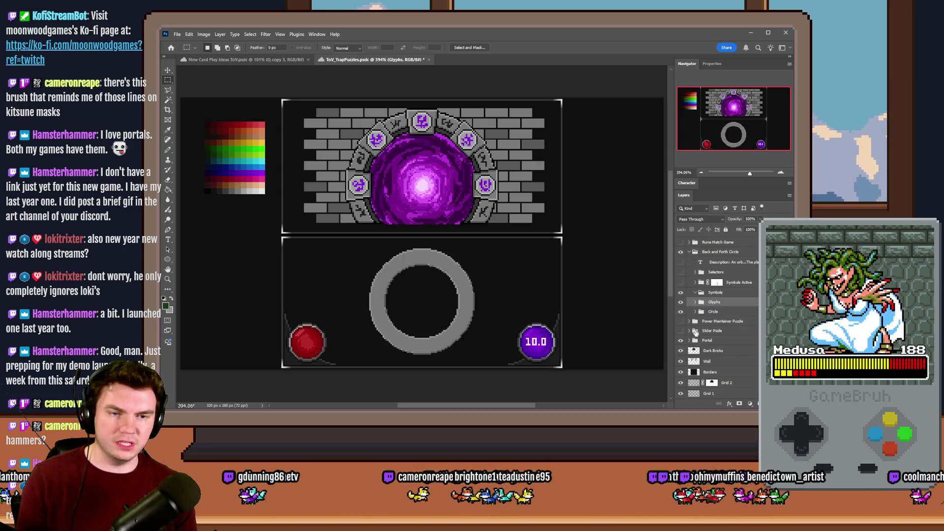
Show all eight glyphs again, collapse Glyphs, and delete the empty Symbols group
{"action": "left_click", "coordinate": [695, 302]}
{"action": "left_click_drag", "start_coordinate": [680, 312], "coordinate": [680, 386]}
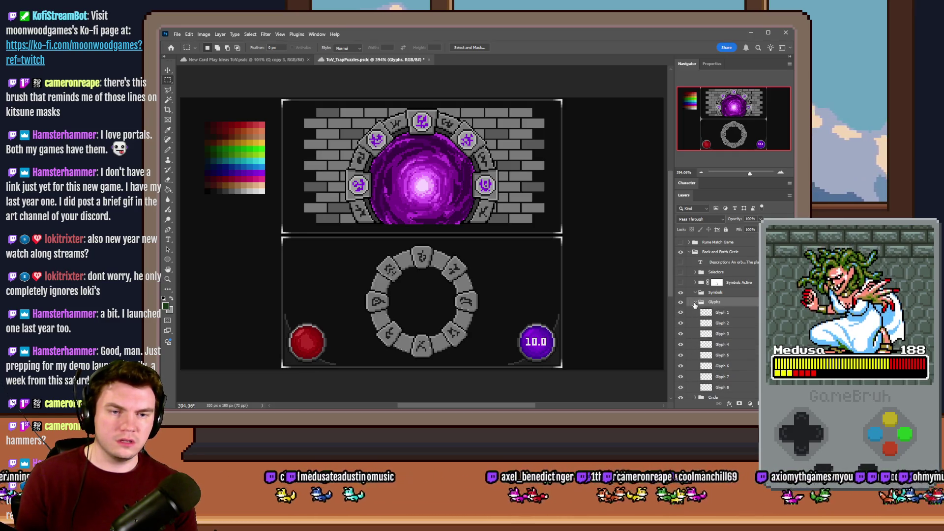
{"action": "left_click", "coordinate": [695, 302]}
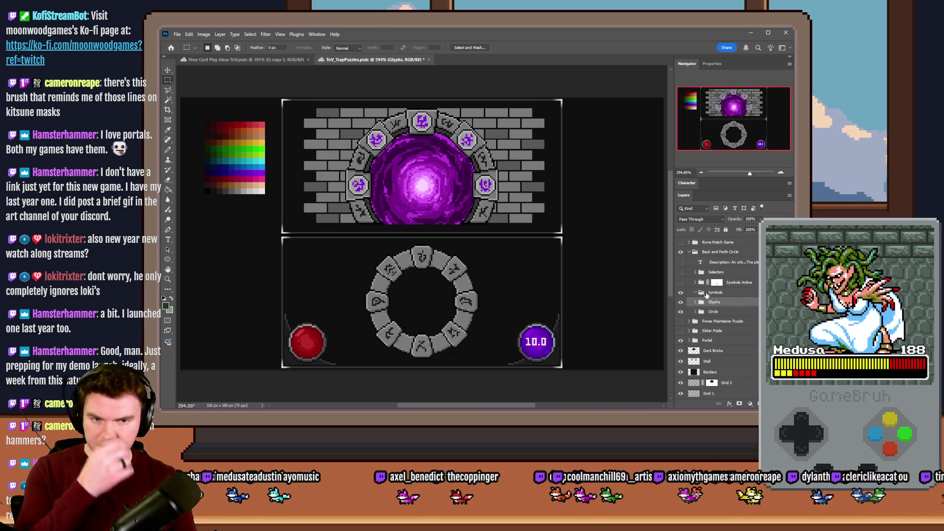
{"action": "left_click", "coordinate": [696, 294]}
{"action": "key", "text": "Delete"}
Preview the active glyph highlights, top selector and puzzle description text, then hide them
{"action": "left_click", "coordinate": [682, 293]}
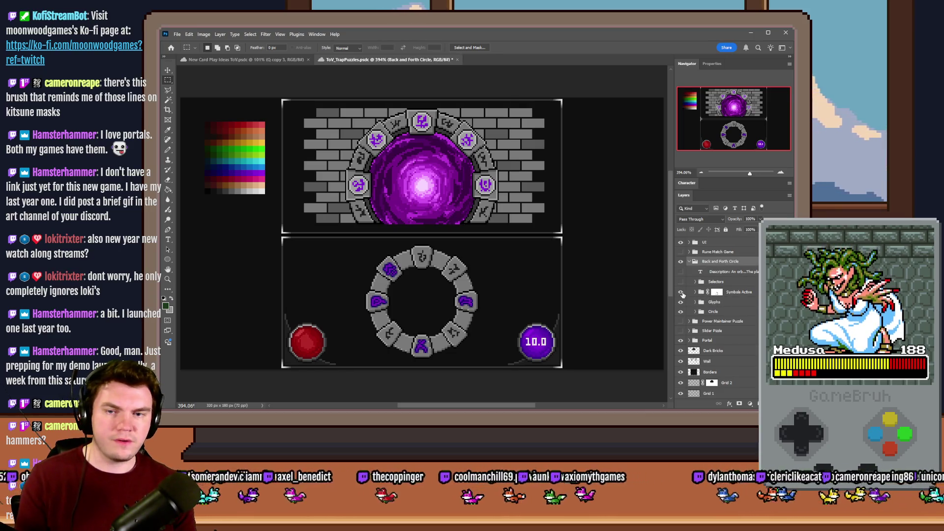
{"action": "left_click", "coordinate": [682, 293]}
{"action": "left_click", "coordinate": [681, 282]}
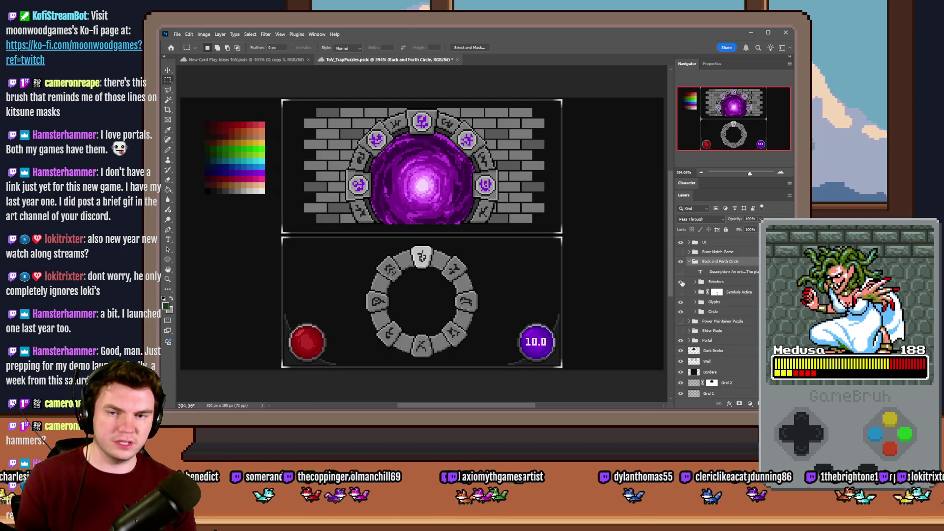
{"action": "left_click", "coordinate": [681, 282]}
{"action": "left_click", "coordinate": [681, 272]}
{"action": "left_click", "coordinate": [681, 272]}
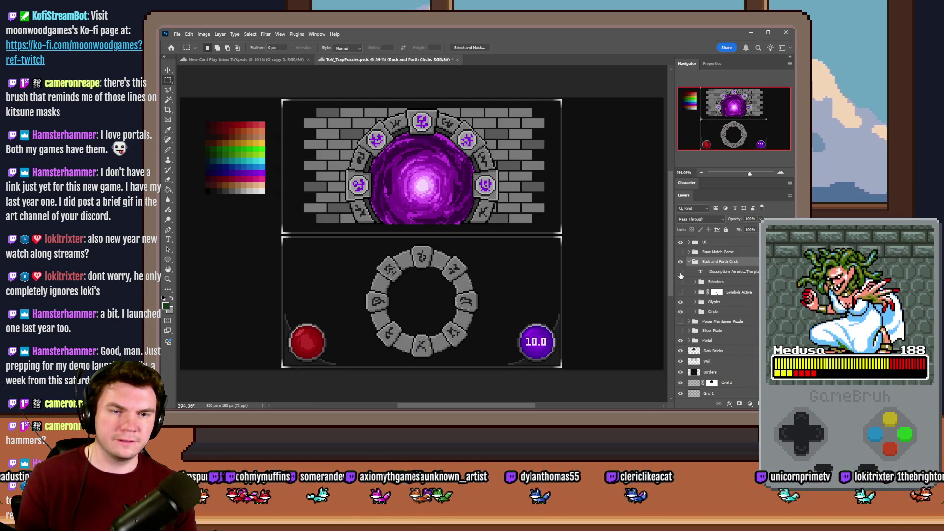
{"action": "left_click", "coordinate": [681, 302]}
{"action": "left_click", "coordinate": [681, 312]}
{"action": "left_click", "coordinate": [682, 272]}
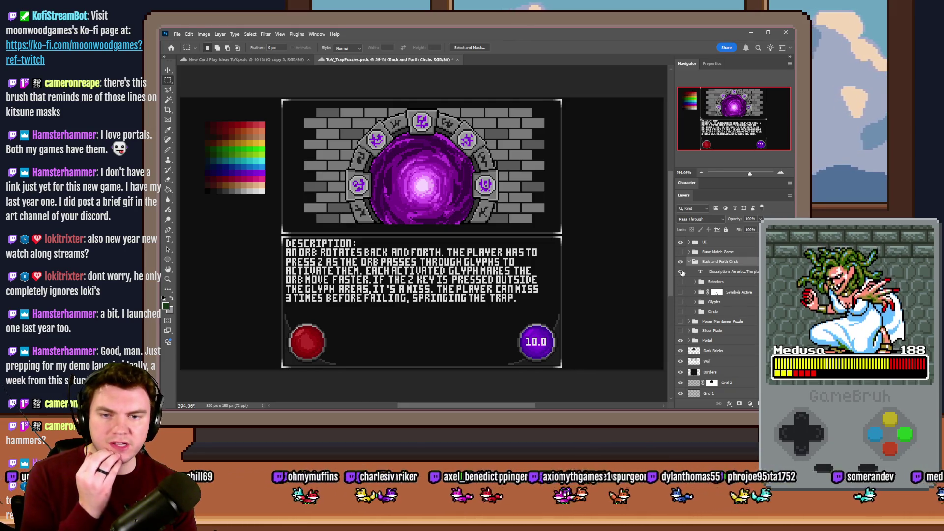
{"action": "left_click", "coordinate": [681, 272]}
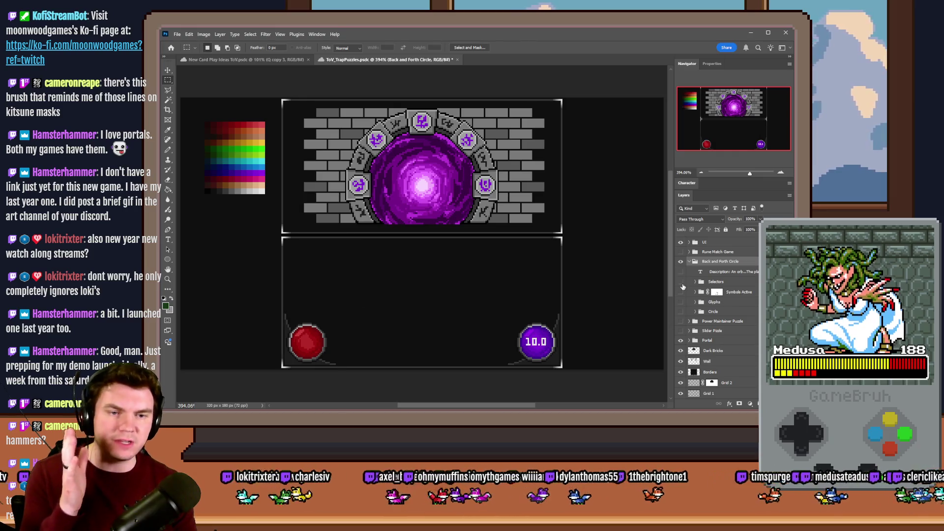
Restore the stone ring and glyph layers on canvas, then switch to the browser
{"action": "left_click", "coordinate": [681, 292]}
{"action": "left_click", "coordinate": [681, 291]}
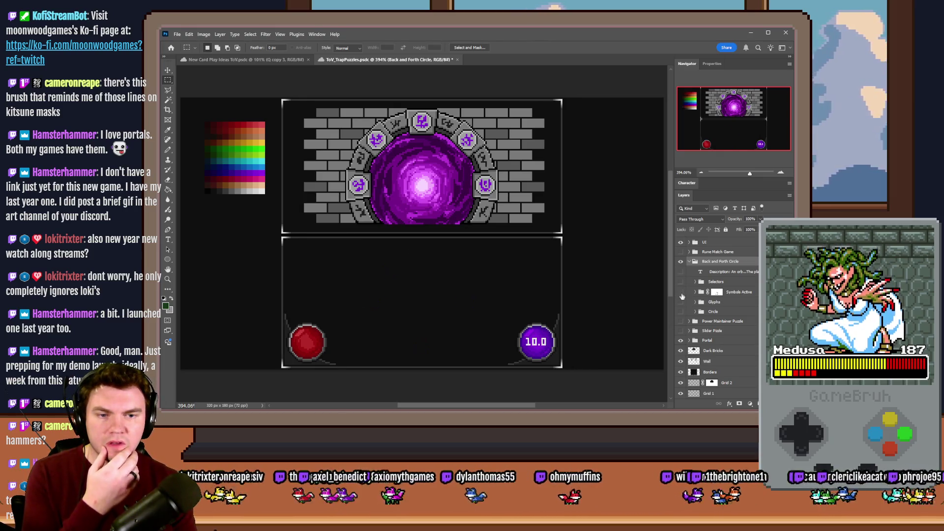
{"action": "left_click_drag", "start_coordinate": [681, 302], "coordinate": [681, 311]}
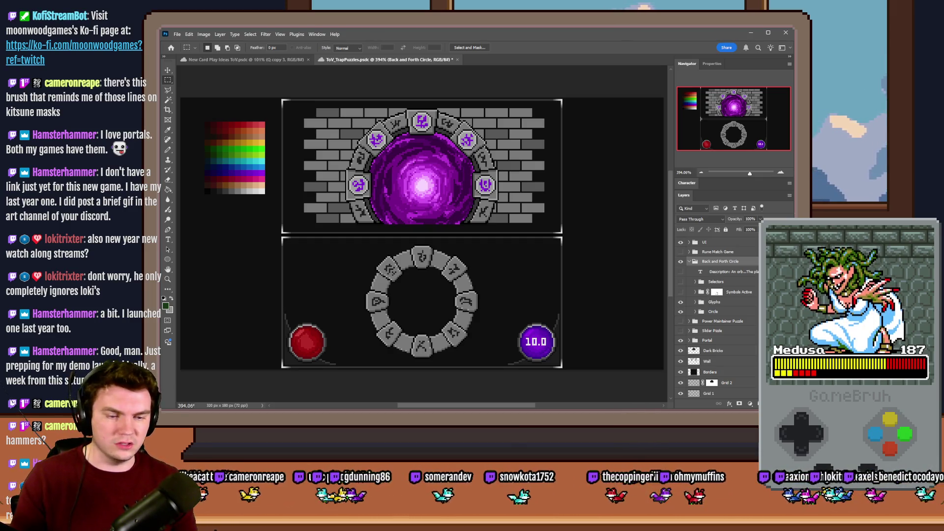
{"action": "key", "text": "alt+Tab"}
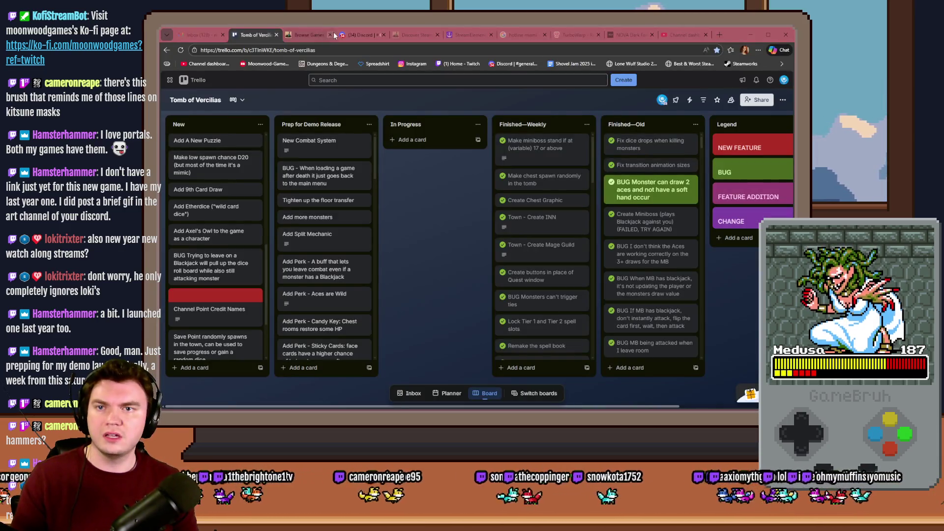
Switch from the Tomb of Vercilias Trello board to the Discord #art channel tab
{"action": "left_click", "coordinate": [361, 34]}
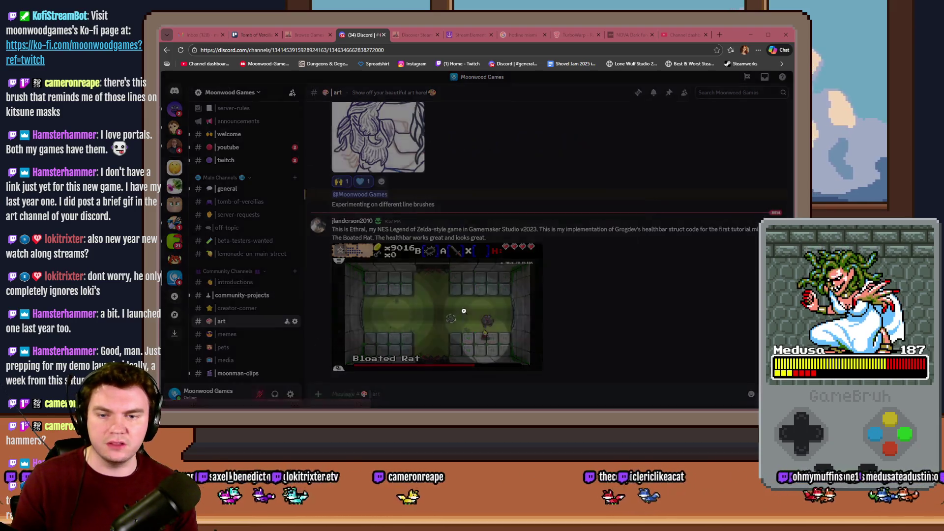
View the Zelda-style game GIF full size, then give its post a heart reaction
{"action": "left_click", "coordinate": [463, 311]}
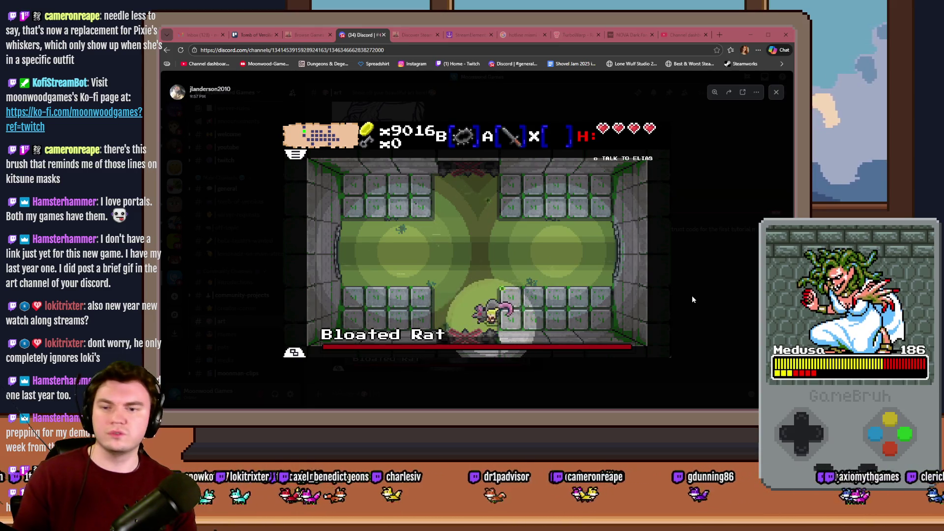
{"action": "left_click", "coordinate": [691, 295]}
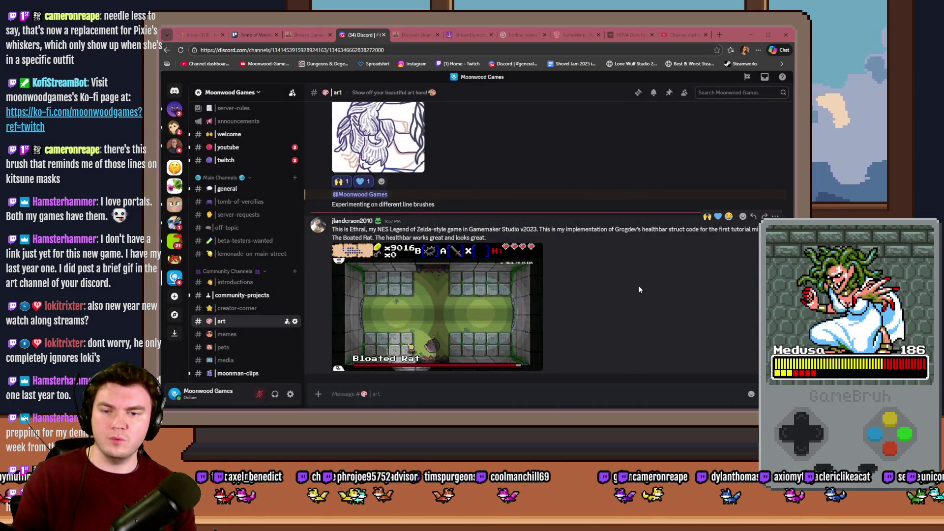
{"action": "left_click", "coordinate": [718, 202]}
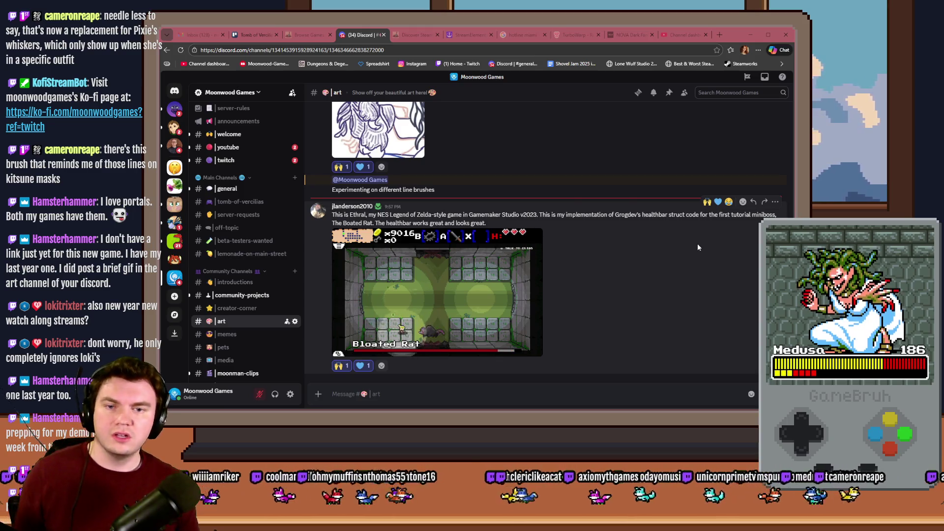
{"action": "double_click", "coordinate": [357, 215]}
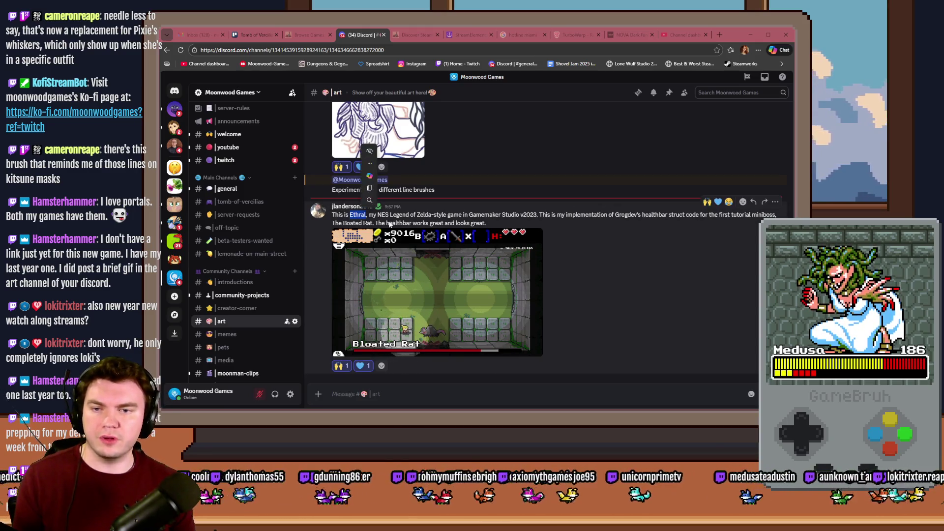
{"action": "left_click", "coordinate": [573, 266]}
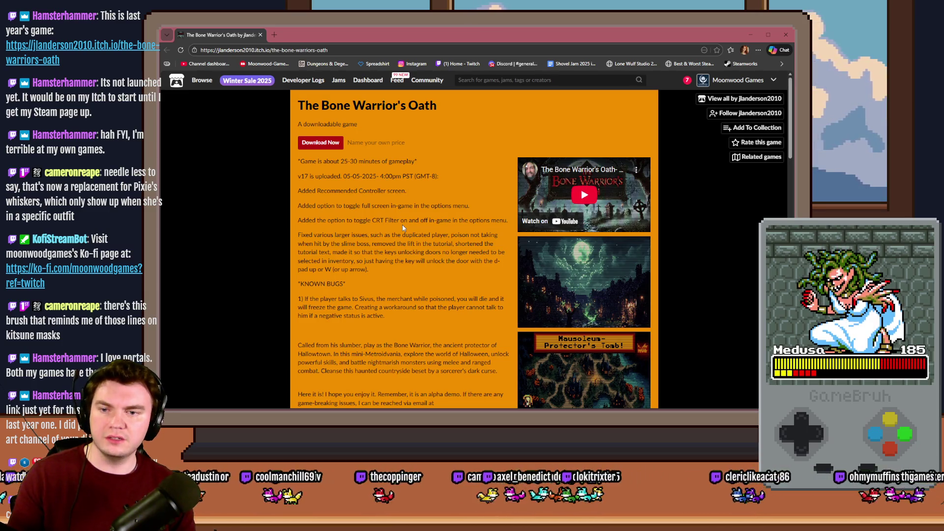
Enlarge the moonlit town screenshot and advance through the dark gameplay, portal and merchant shop shots
{"action": "scroll", "coordinate": [402, 225], "scroll_direction": "down", "scroll_amount": 4}
{"action": "scroll", "coordinate": [557, 216], "scroll_direction": "up", "scroll_amount": 2}
{"action": "left_click", "coordinate": [557, 216]}
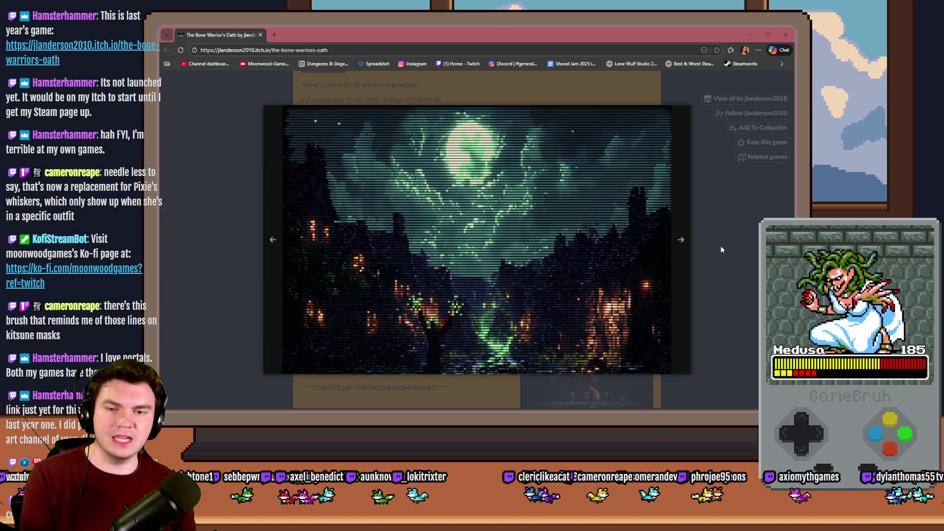
{"action": "key", "text": "Right"}
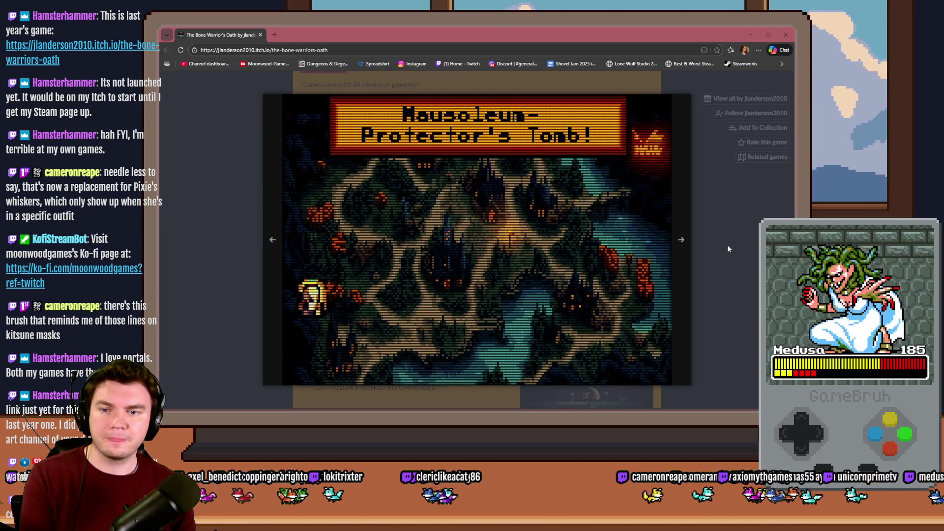
{"action": "key", "text": "Right"}
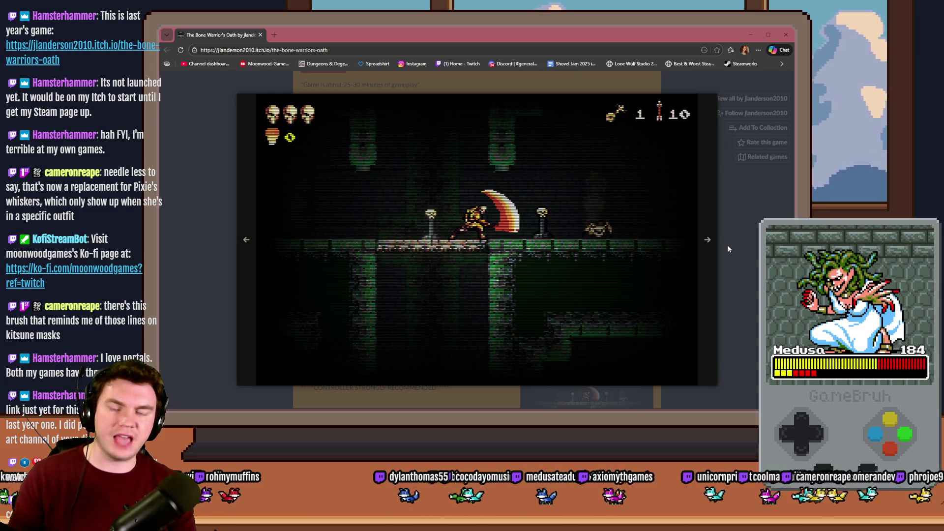
{"action": "key", "text": "Right"}
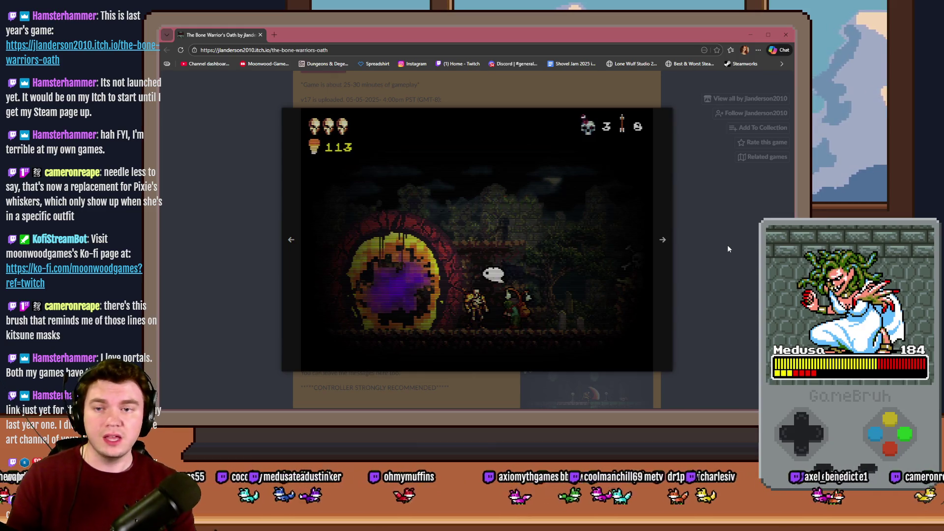
{"action": "key", "text": "Right"}
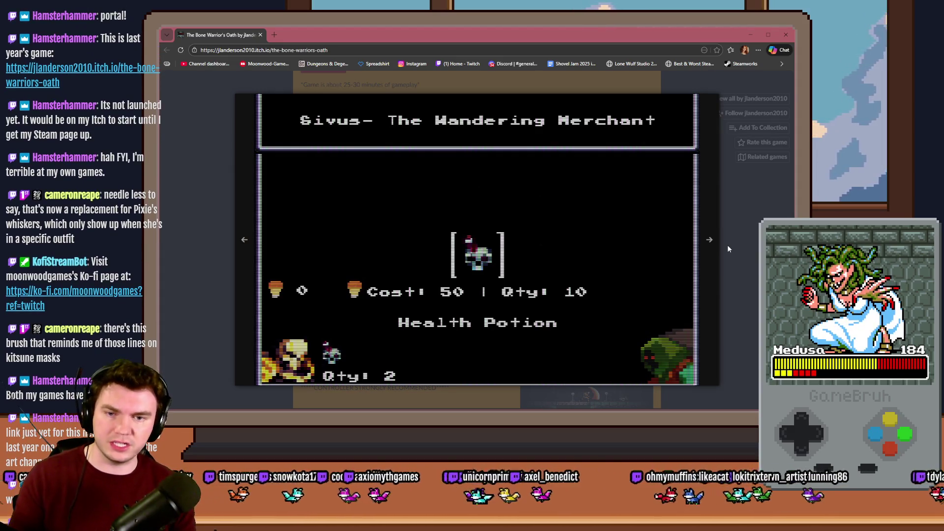
Cycle through the moonlit town, Mausoleum map and green dungeon screenshots, then close the viewer
{"action": "key", "text": "Right"}
{"action": "key", "text": "Right"}
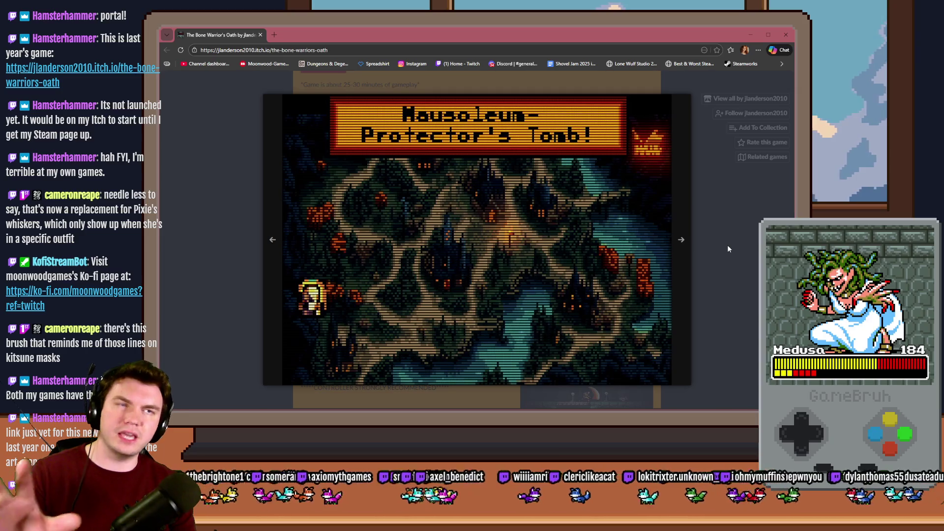
{"action": "key", "text": "Right"}
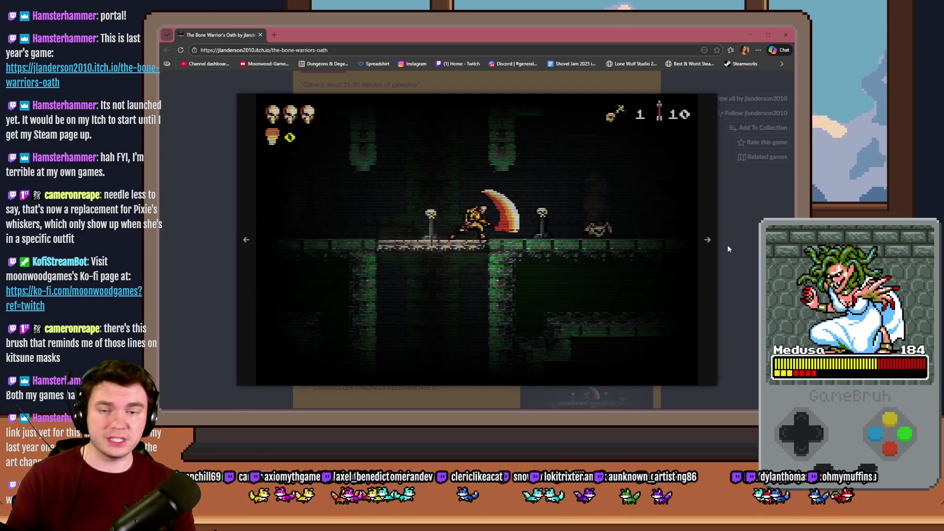
{"action": "key", "text": "Right"}
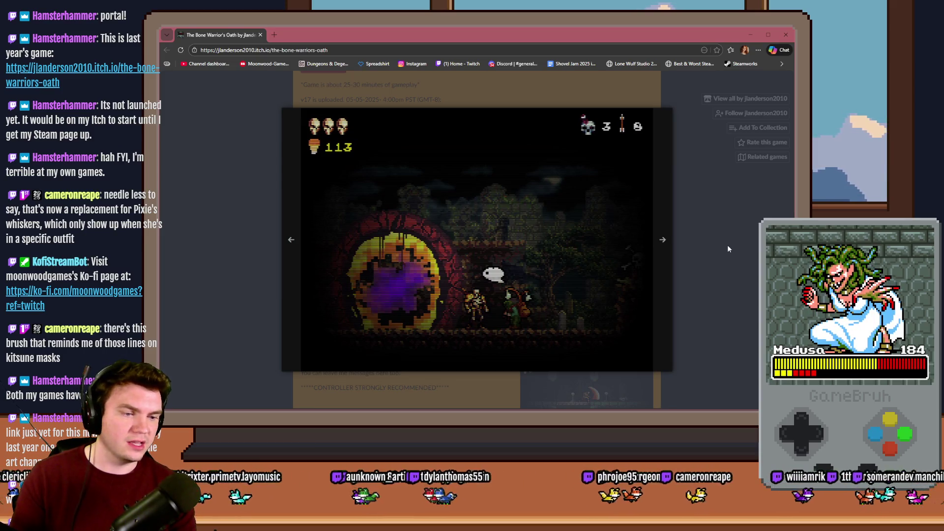
{"action": "key", "text": "Right"}
{"action": "key", "text": "Right"}
{"action": "key", "text": "Right"}
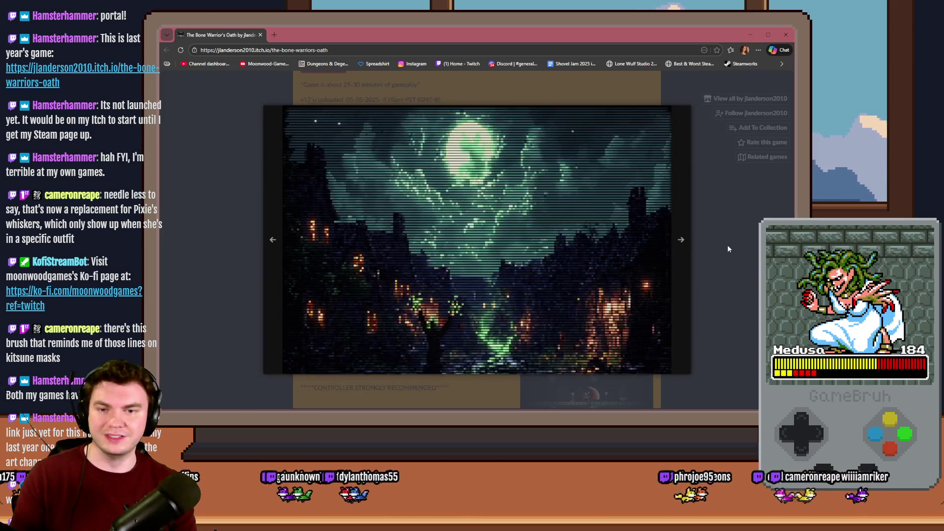
{"action": "key", "text": "Right"}
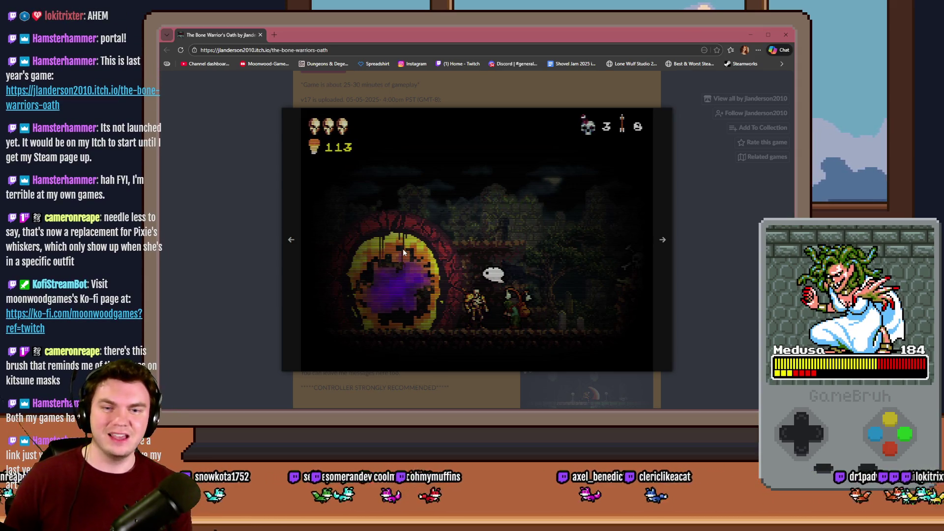
{"action": "key", "text": "Right"}
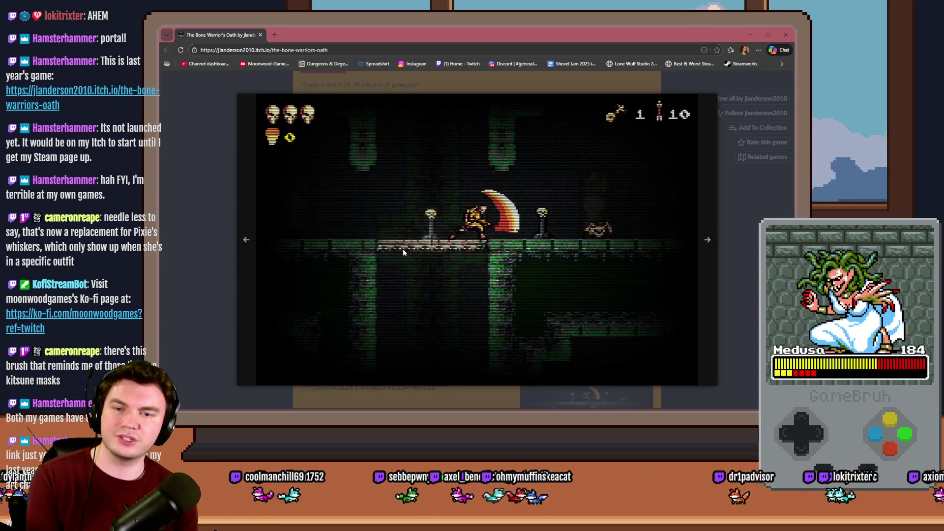
{"action": "key", "text": "Right"}
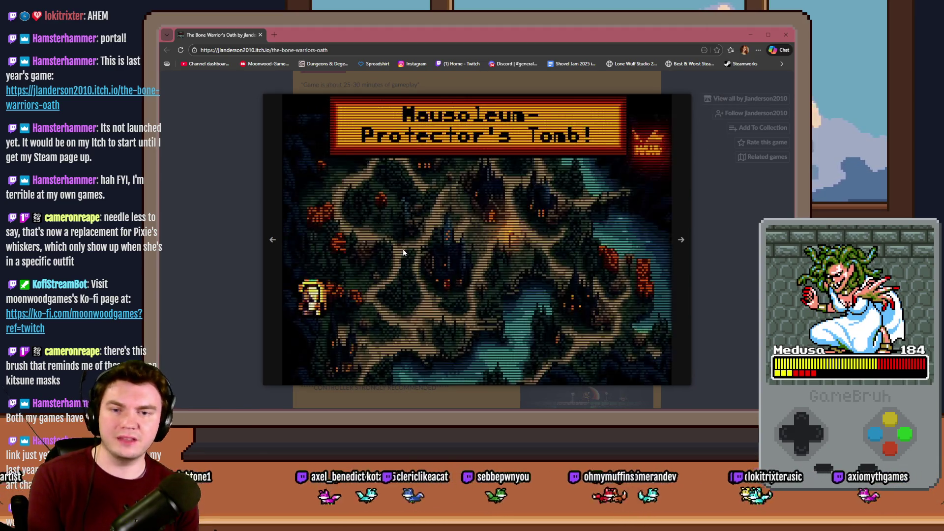
{"action": "key", "text": "Right"}
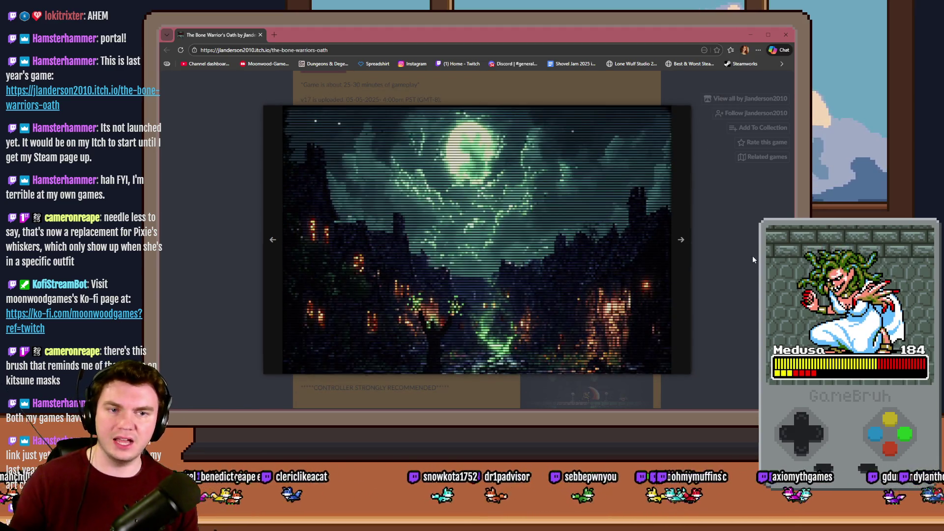
{"action": "left_click", "coordinate": [753, 259]}
Follow The Bone Warrior's Oath developer on itch.io, then switch back to Discord's #art channel
{"action": "left_click", "coordinate": [734, 116]}
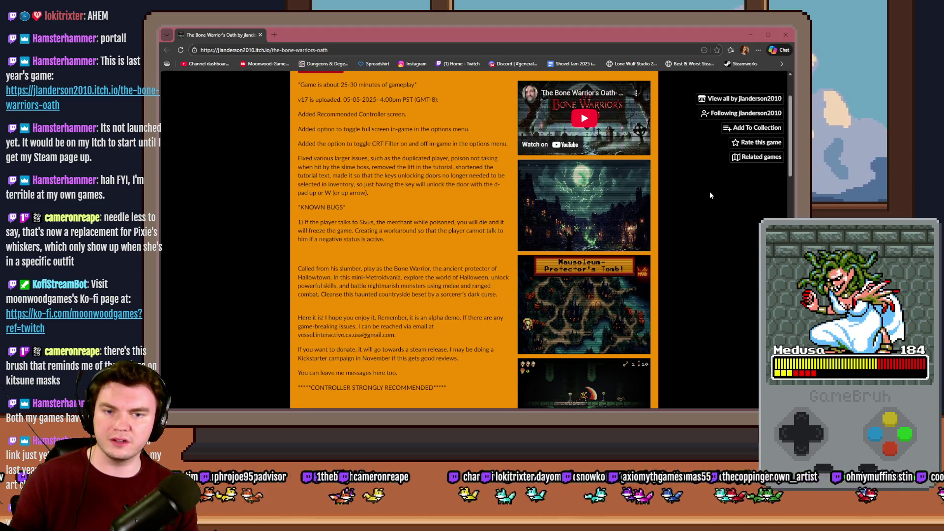
{"action": "scroll", "coordinate": [710, 195], "scroll_direction": "down", "scroll_amount": 15}
{"action": "scroll", "coordinate": [701, 244], "scroll_direction": "up", "scroll_amount": 5}
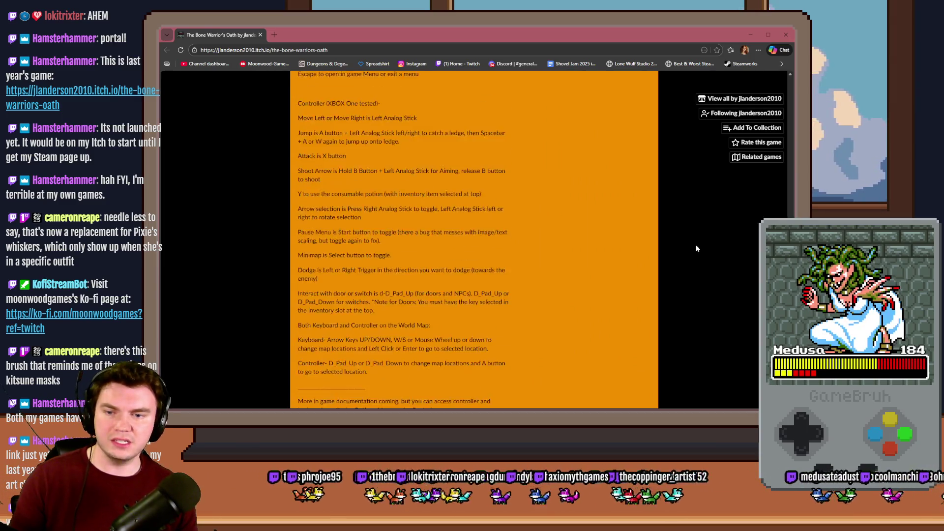
{"action": "scroll", "coordinate": [695, 246], "scroll_direction": "up", "scroll_amount": 10}
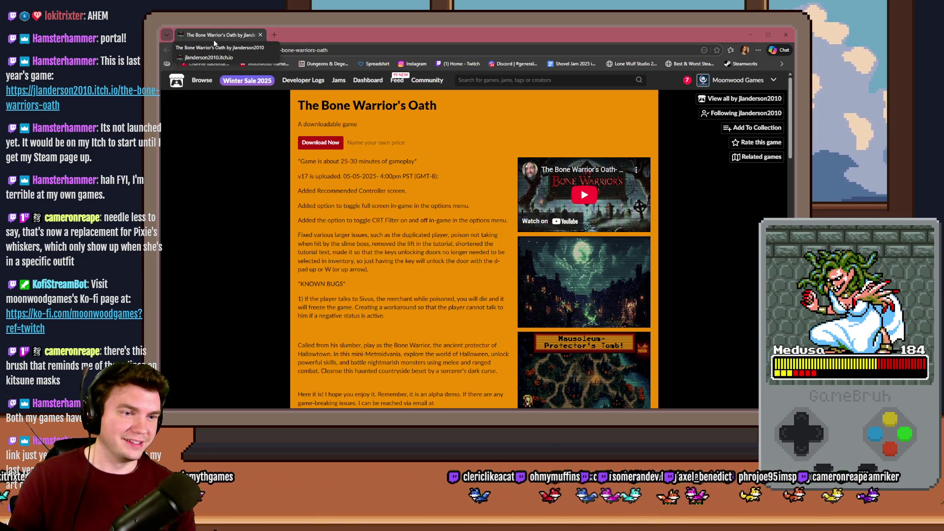
{"action": "key", "text": "alt+Tab"}
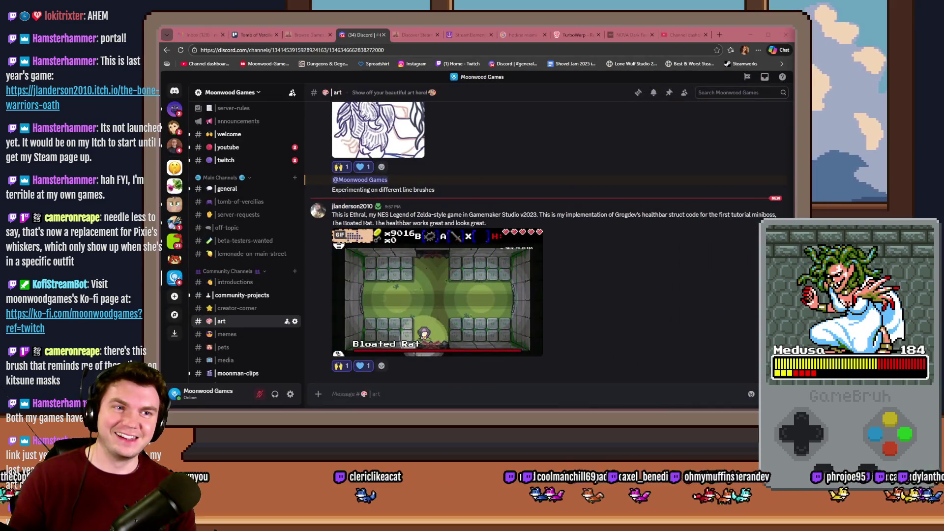
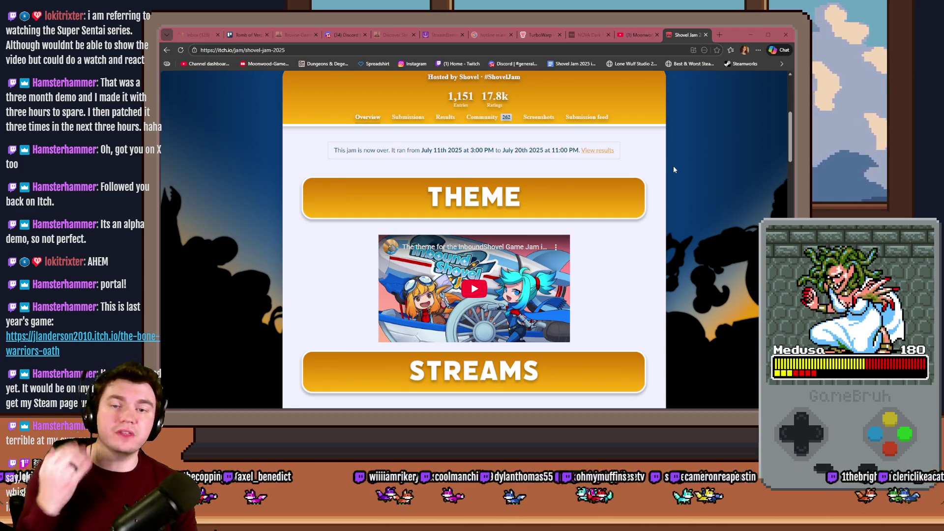
Scroll the Shovel Jam 2025 overview, then go back to the Plunge Into The Dungeon submission page
{"action": "scroll", "coordinate": [676, 167], "scroll_direction": "down", "scroll_amount": 10}
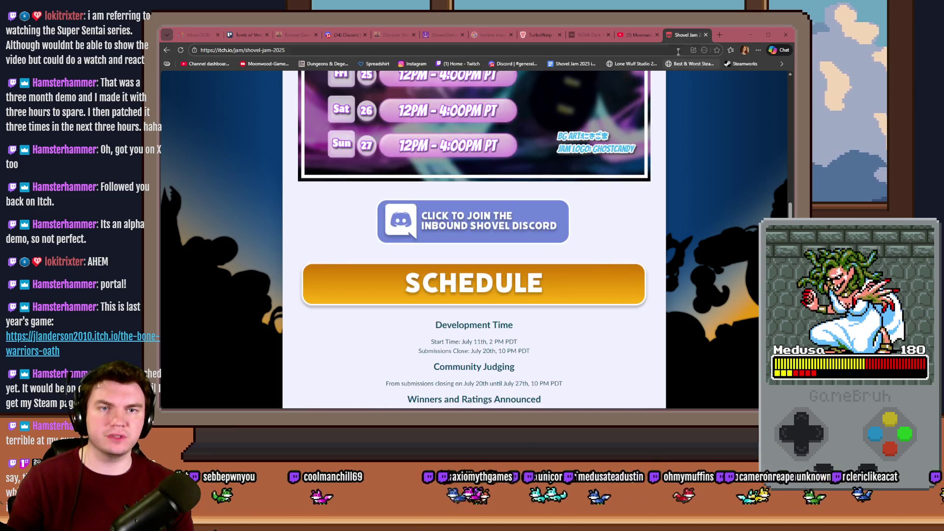
{"action": "key", "text": "alt+Left"}
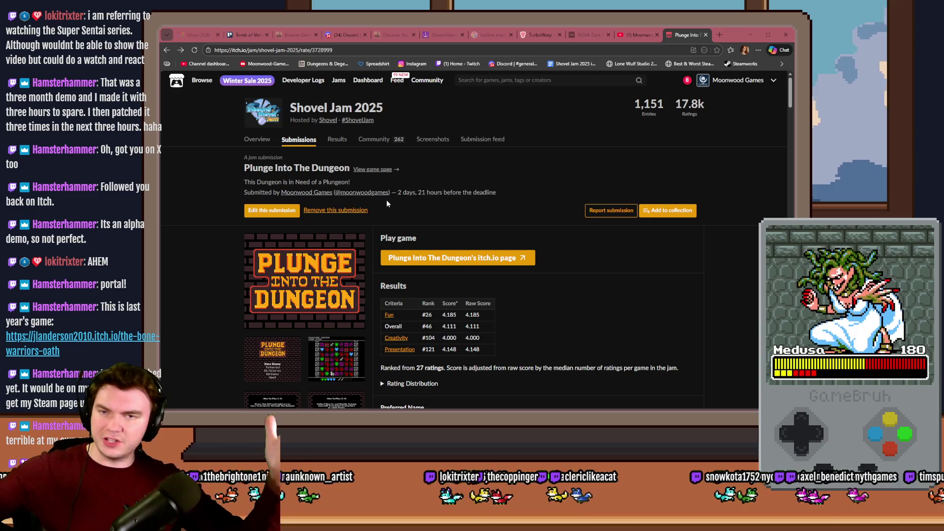
Close the Plunge Into The Dungeon submission tab and switch to the Photoshop trap puzzle mockup
{"action": "scroll", "coordinate": [531, 204], "scroll_direction": "down", "scroll_amount": 5}
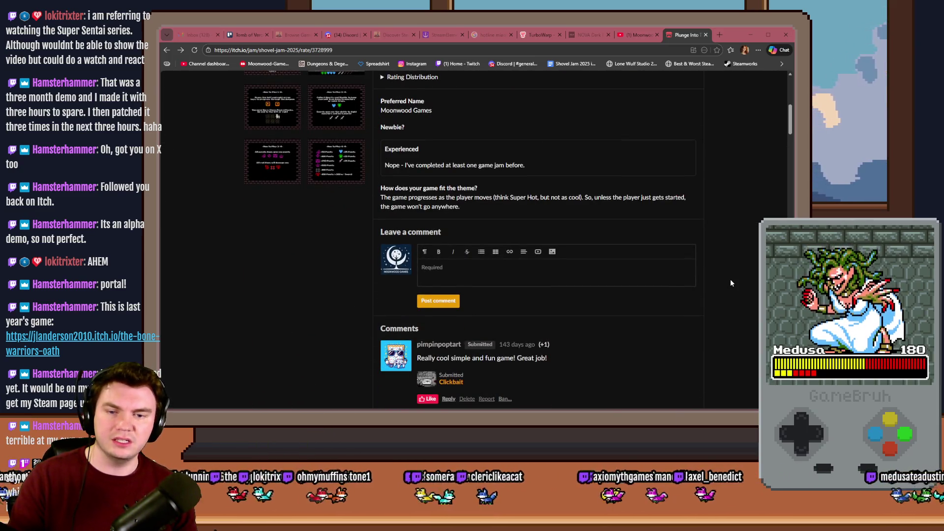
{"action": "scroll", "coordinate": [713, 314], "scroll_direction": "up", "scroll_amount": 5}
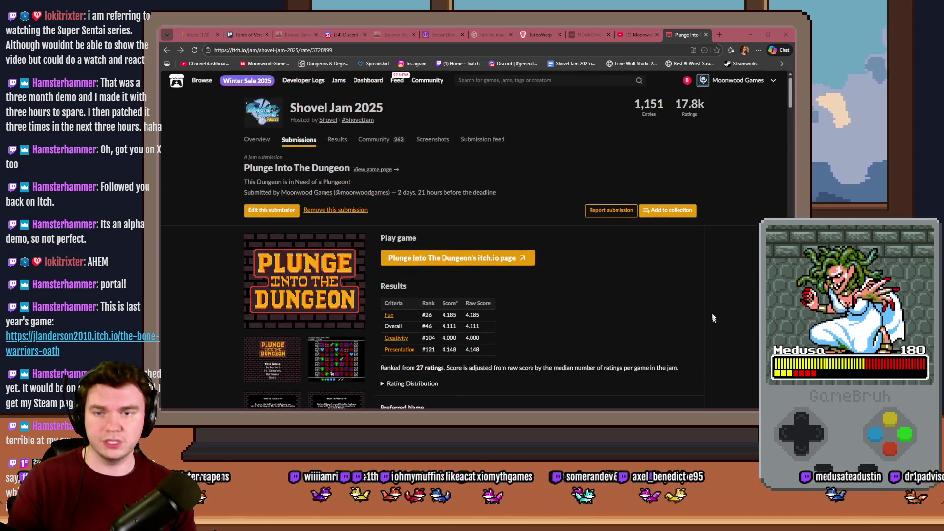
{"action": "middle_click", "coordinate": [683, 37]}
{"action": "left_click", "coordinate": [256, 36]}
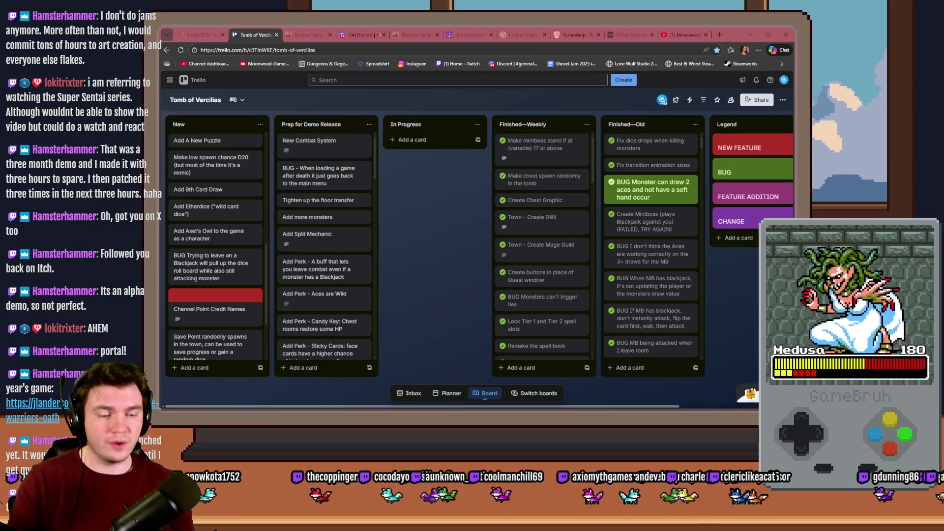
{"action": "key", "text": "alt+Tab"}
{"action": "key", "text": "alt+Tab"}
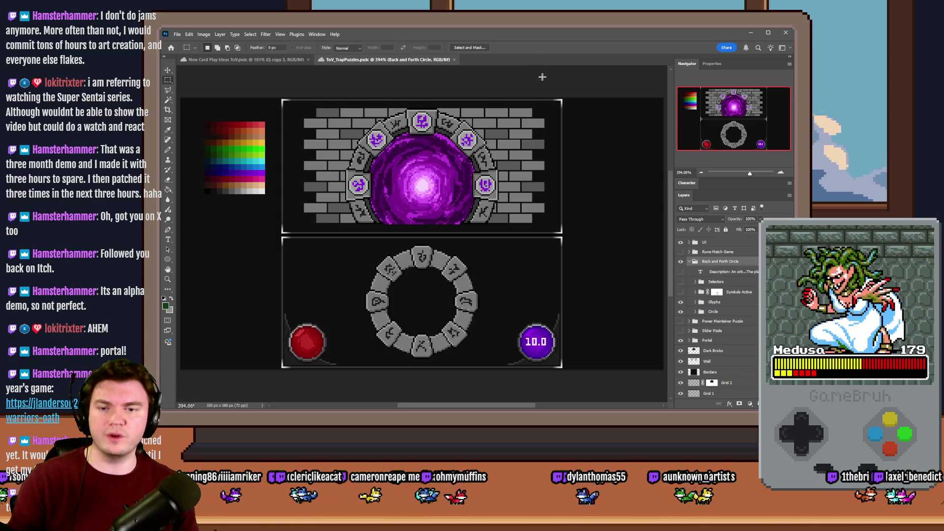
Hide the Glyphs layer on the lower ring and try rectangular selections around the ring
{"action": "left_click", "coordinate": [681, 302]}
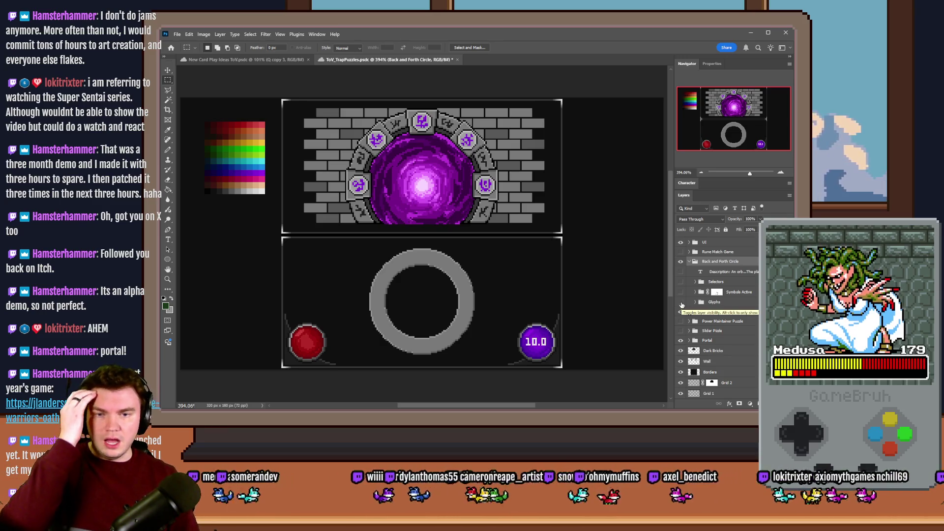
{"action": "left_click_drag", "start_coordinate": [485, 249], "coordinate": [344, 366]}
{"action": "left_click", "coordinate": [325, 340]}
{"action": "mouse_move", "coordinate": [197, 125]}
{"action": "left_mouse_down"}
{"action": "mouse_move", "coordinate": [640, 375]}
{"action": "mouse_move", "coordinate": [626, 339]}
{"action": "mouse_move", "coordinate": [560, 287]}
{"action": "left_mouse_up"}
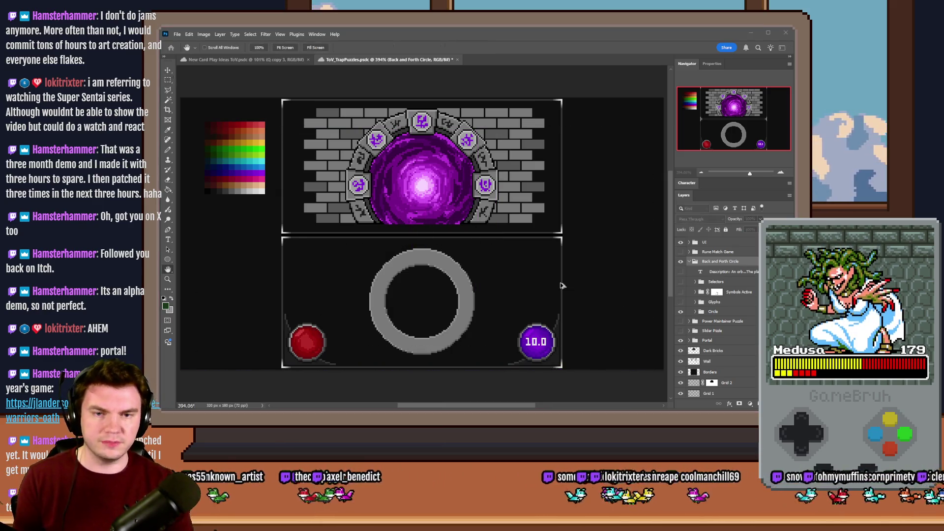
{"action": "left_click", "coordinate": [561, 283]}
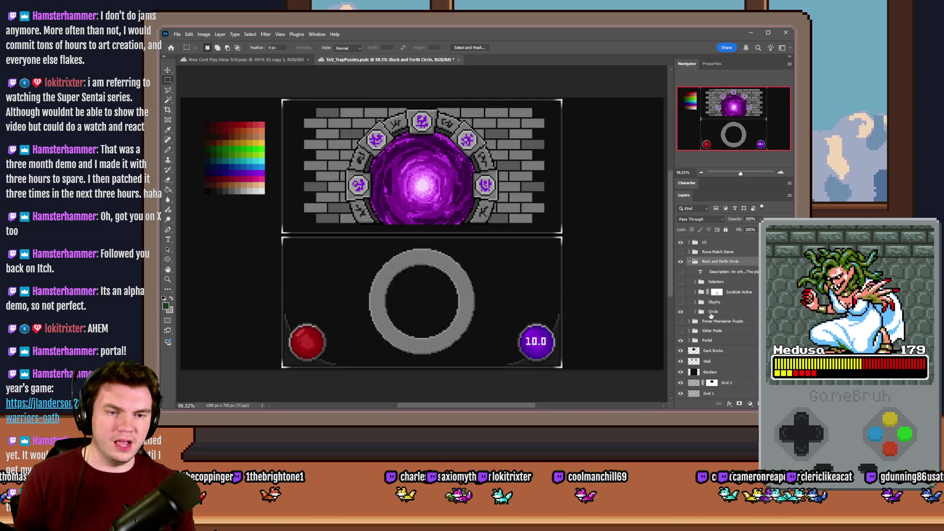
Merge the Circle group, select all to copy the grey ring, then deselect and undo the merge
{"action": "left_click", "coordinate": [694, 312]}
{"action": "key", "text": "ctrl+shift+g"}
{"action": "key", "text": "ctrl+a"}
{"action": "key", "text": "ctrl+d"}
{"action": "key", "text": "ctrl+z"}
{"action": "key", "text": "ctrl+z"}
{"action": "key", "text": "ctrl+z"}
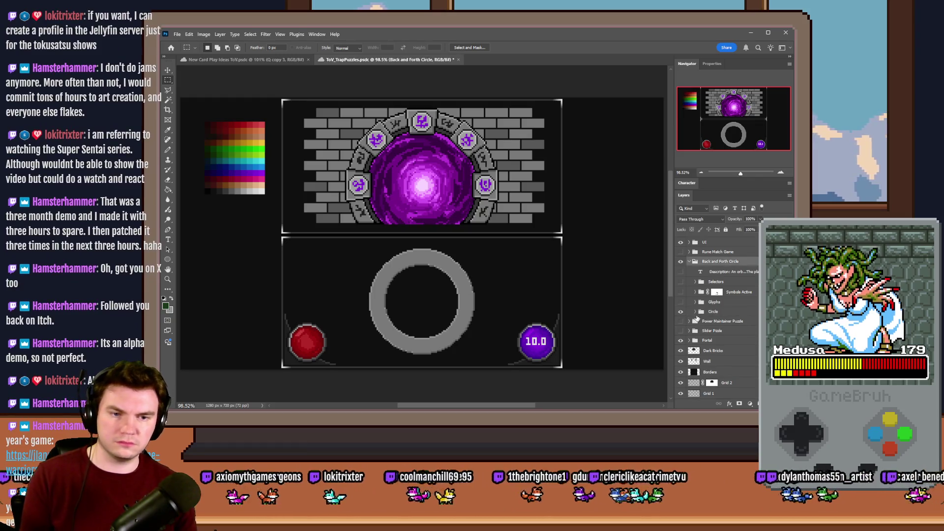
Paste the ring into a new 280×280 document, delete its Background layer, and start Save As
{"action": "key", "text": "ctrl+n"}
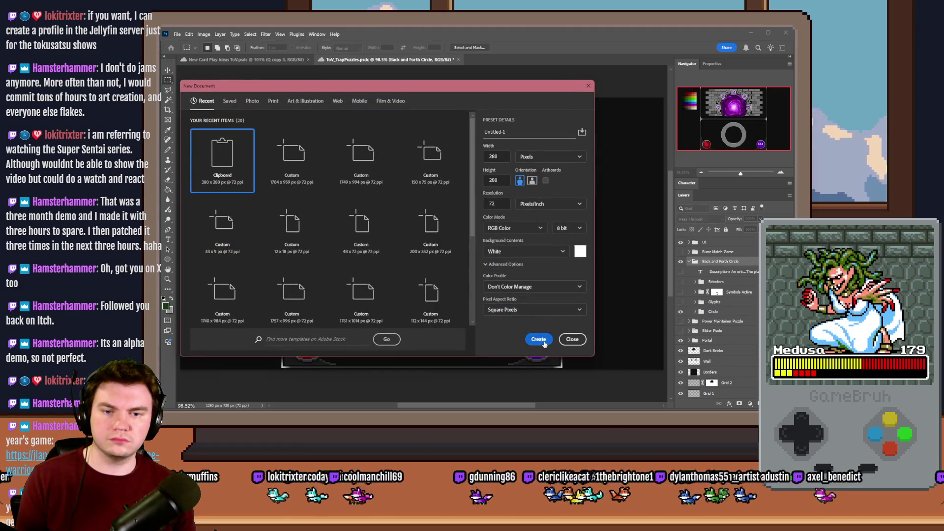
{"action": "left_click", "coordinate": [539, 340]}
{"action": "key", "text": "ctrl+v"}
{"action": "left_click", "coordinate": [719, 260]}
{"action": "key", "text": "Delete"}
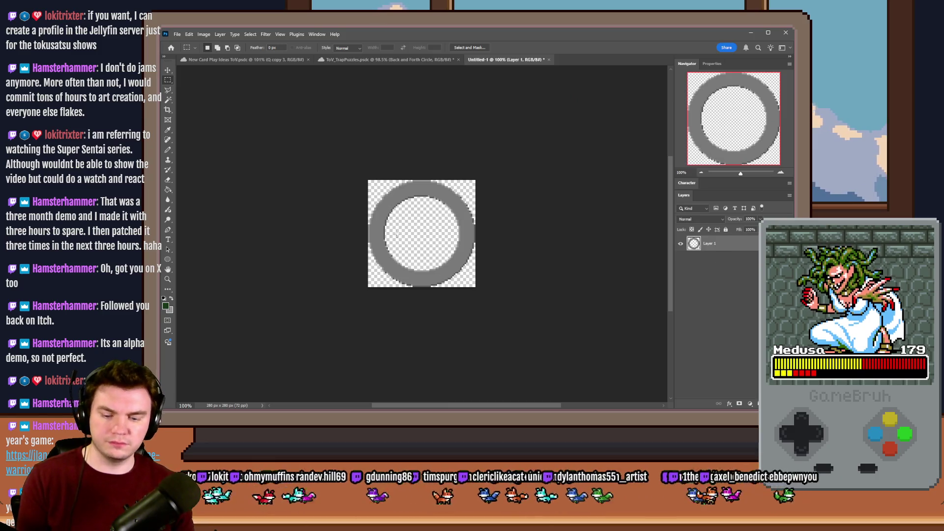
{"action": "key", "text": "ctrl+shift+s"}
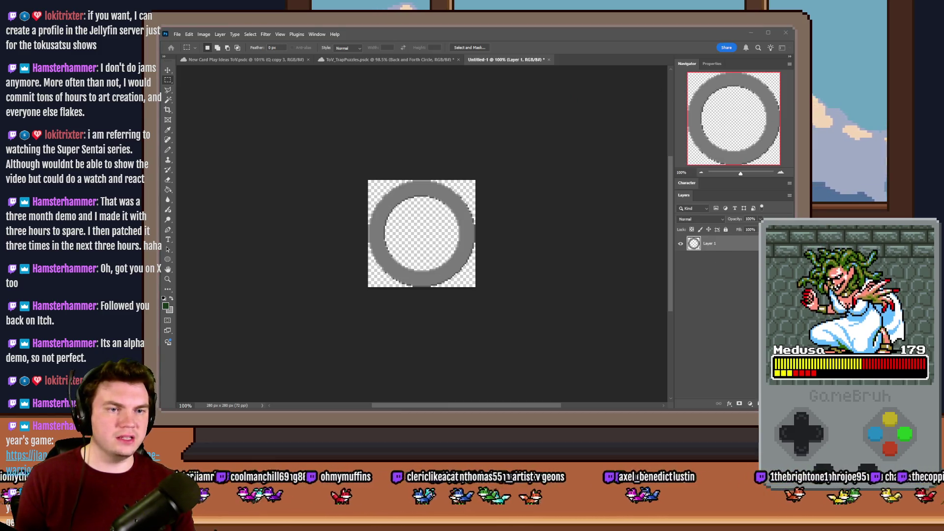